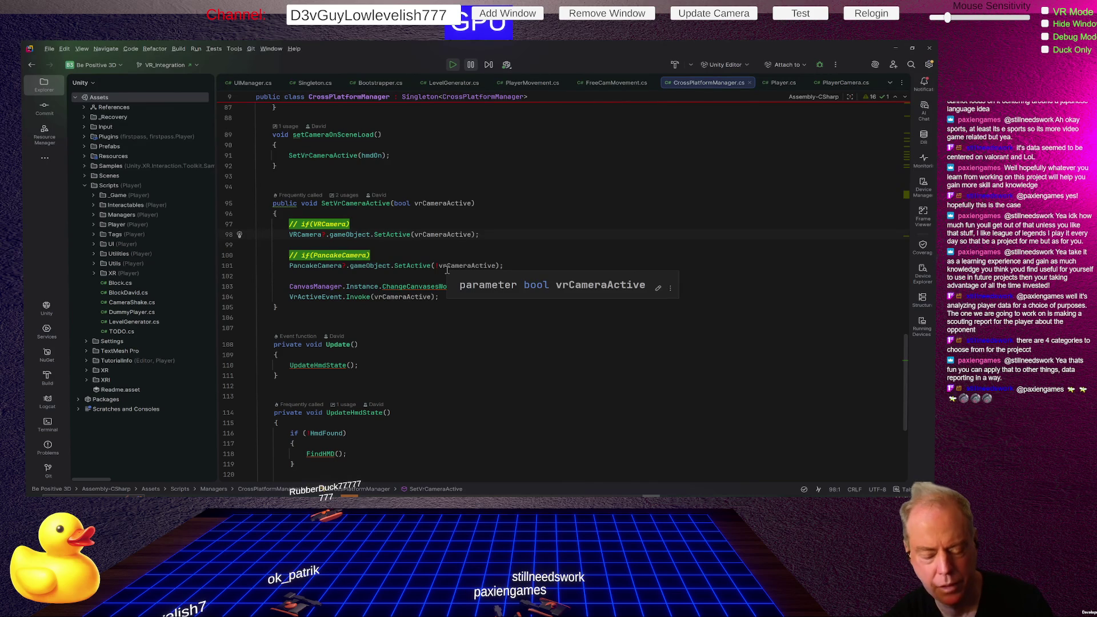
Step: Switch from Rider's CrossPlatformManager.cs back to the Unity Editor
key("alt+Tab")
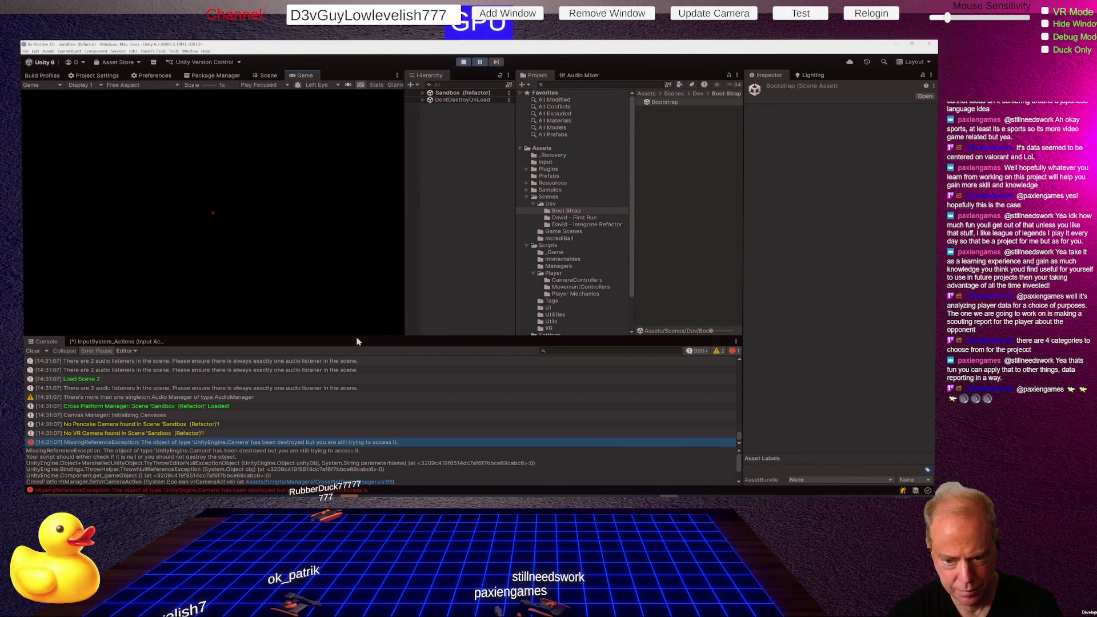
mouse_move(359, 337)
left_mouse_down()
mouse_move(358, 196)
mouse_move(369, 174)
left_mouse_up()
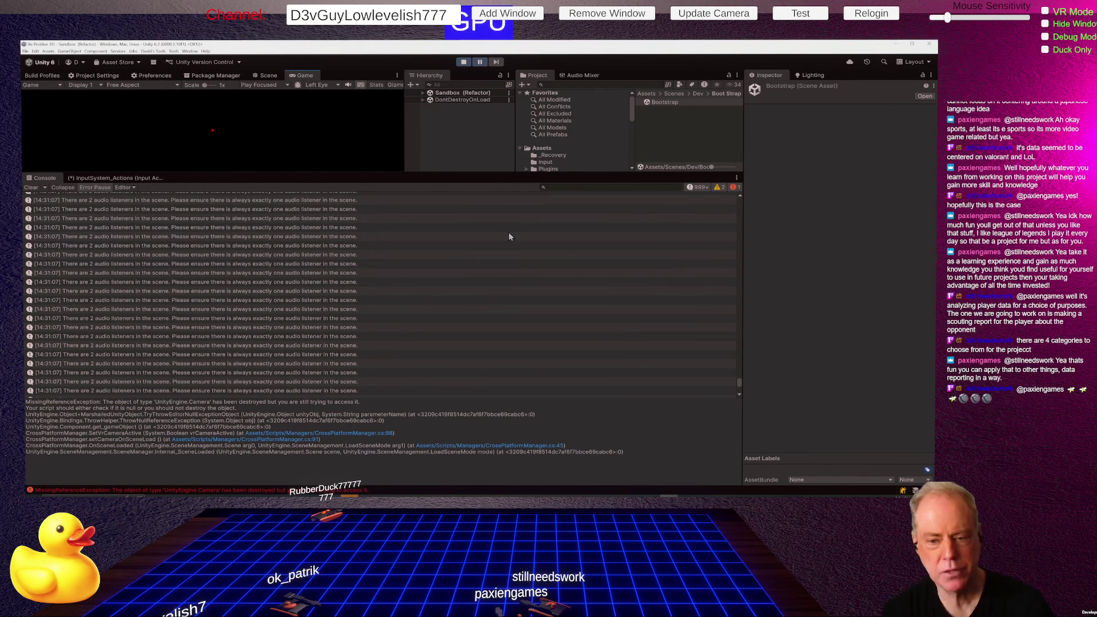
left_click_drag(434, 174, 435, 359)
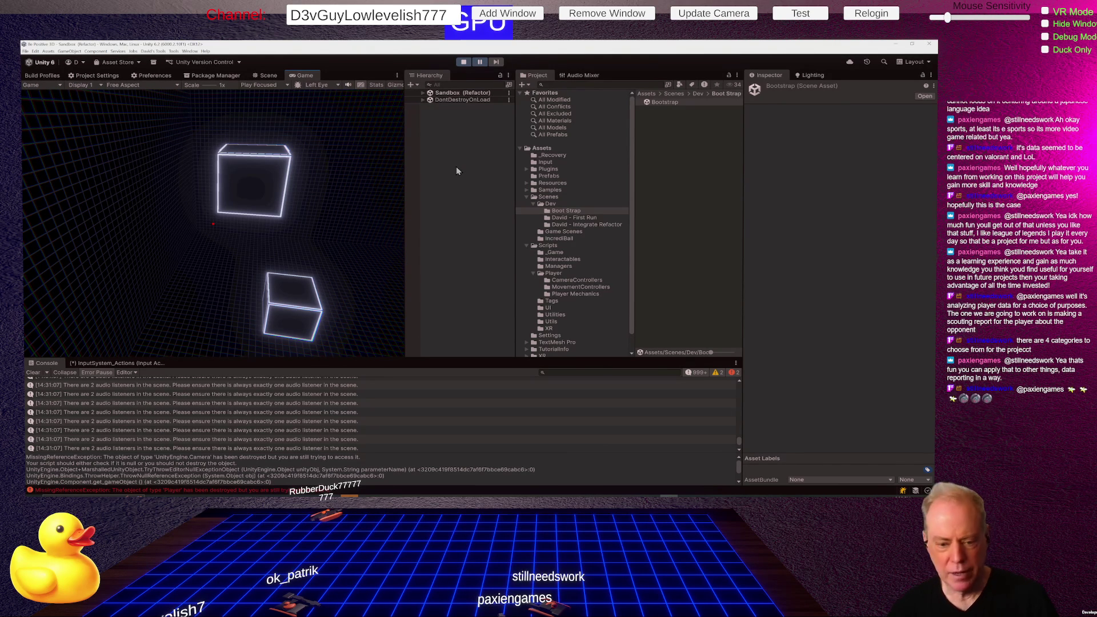
left_click(463, 63)
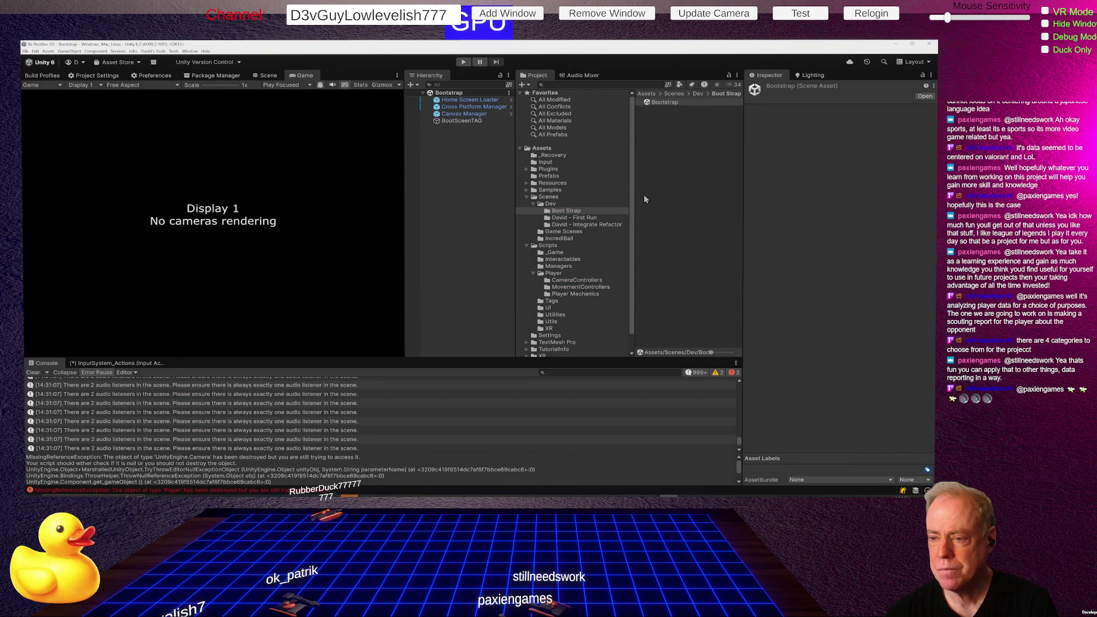
Step: Open the Sandbox (Refactor) scene from the David - Integrate Refactor folder and select its camera
left_click(590, 227)
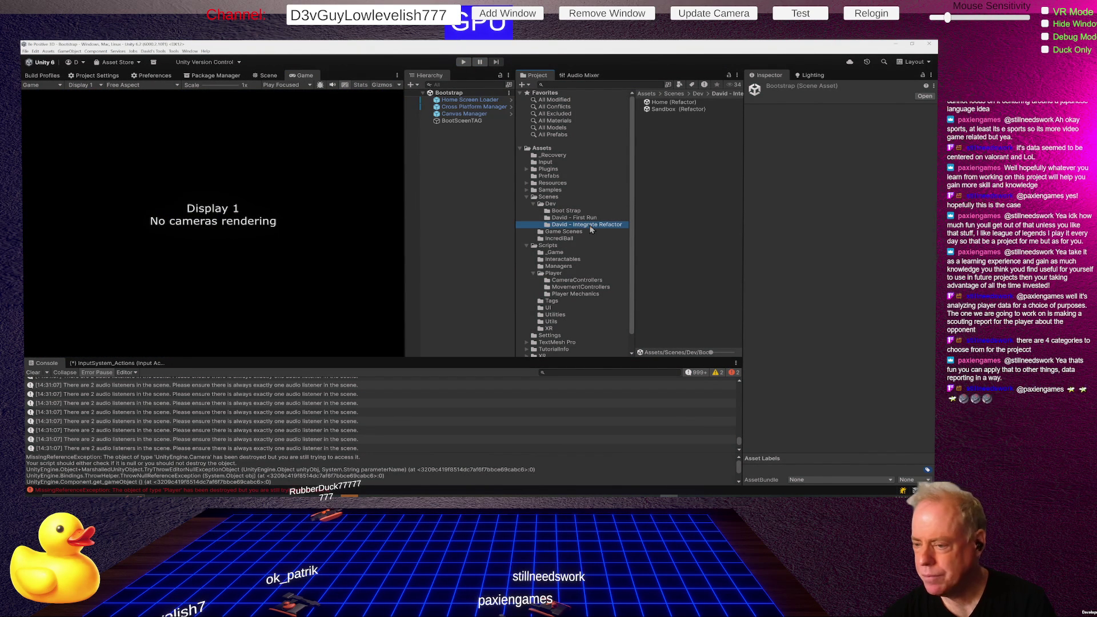
left_click(667, 111)
double_click(667, 111)
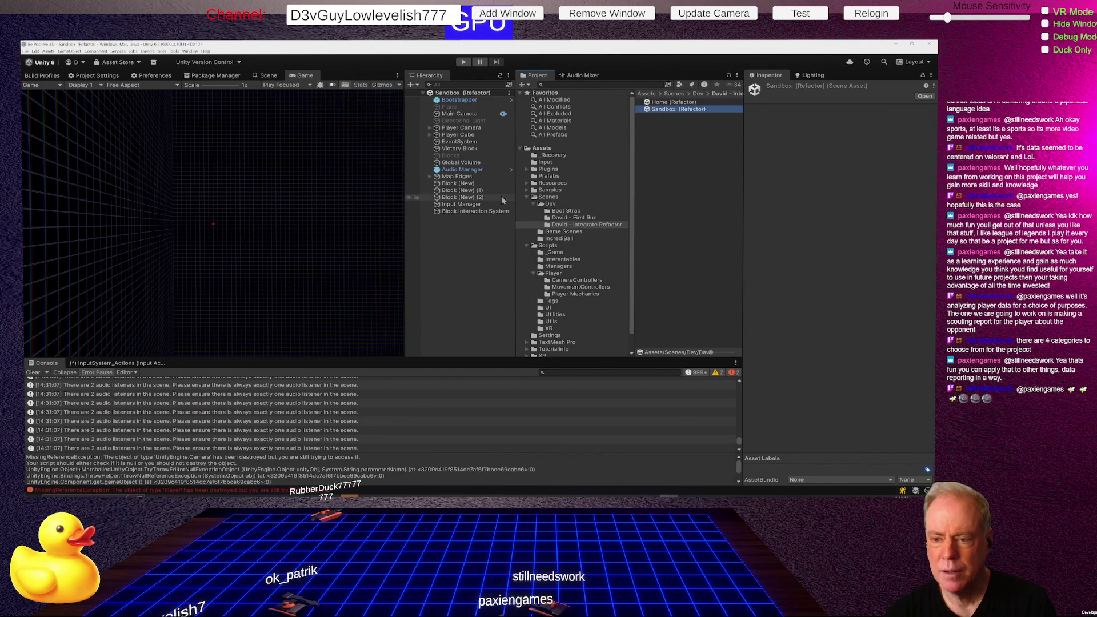
left_click(448, 129)
Step: Deactivate the Sandbox scene's Main Camera in the Inspector and enter Play mode
left_click(461, 114)
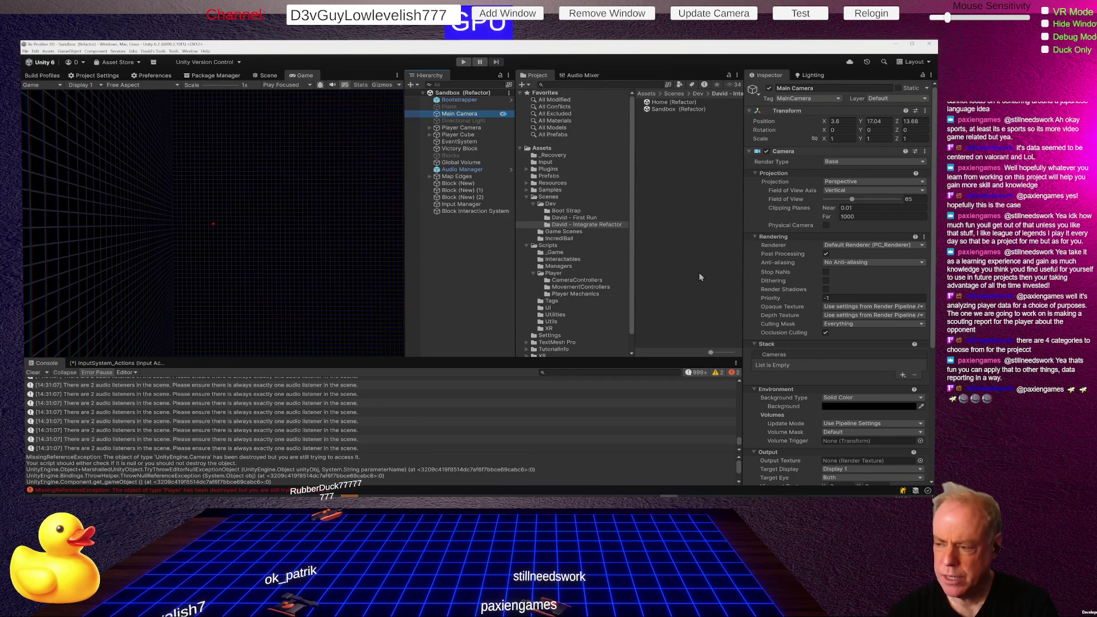
scroll(794, 346, "down", 5)
scroll(793, 349, "down", 2)
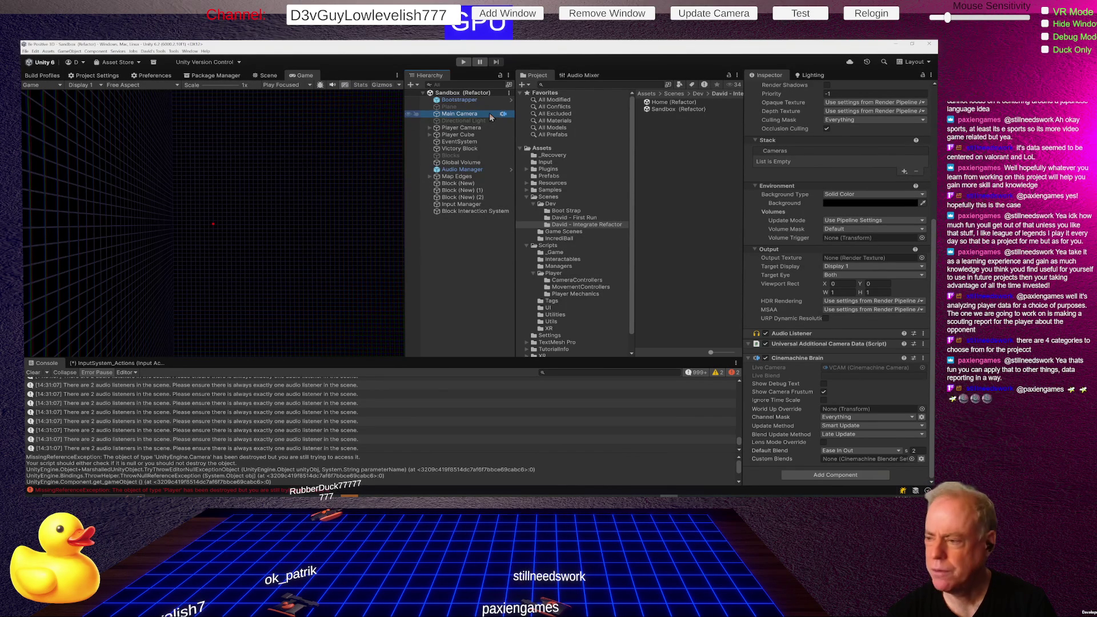
scroll(857, 286, "up", 5)
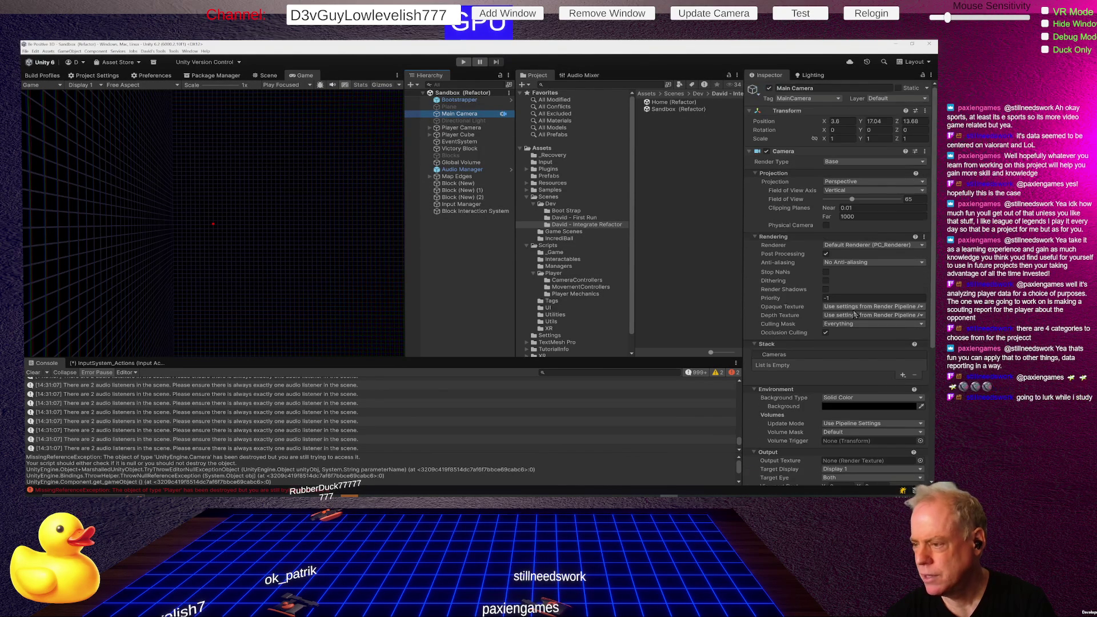
scroll(853, 312, "down", 5)
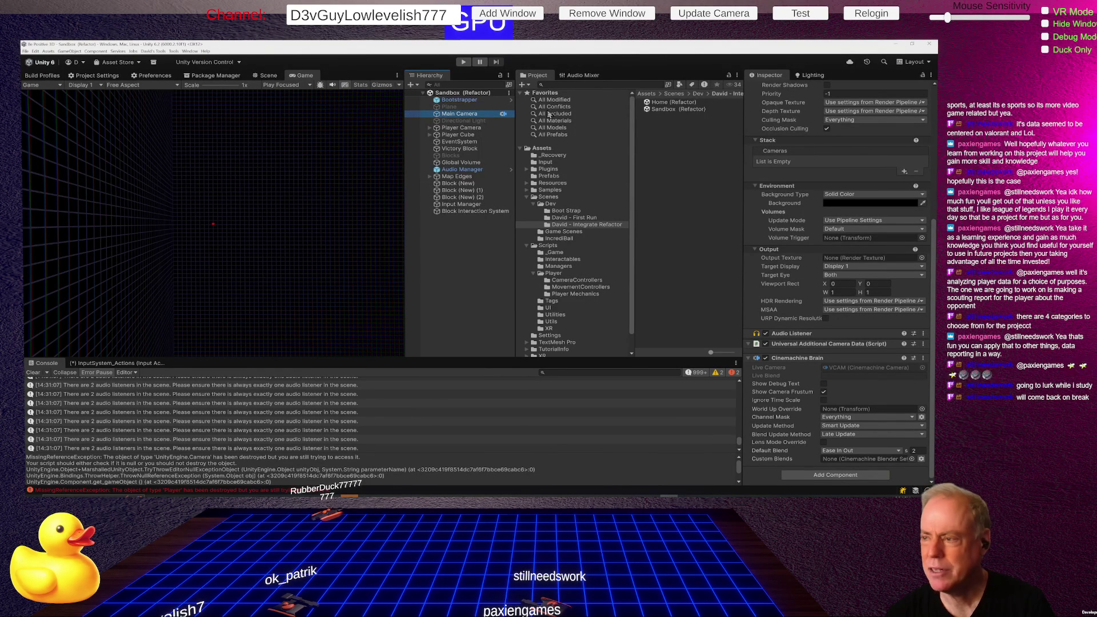
scroll(801, 160, "up", 5)
scroll(801, 159, "up", 2)
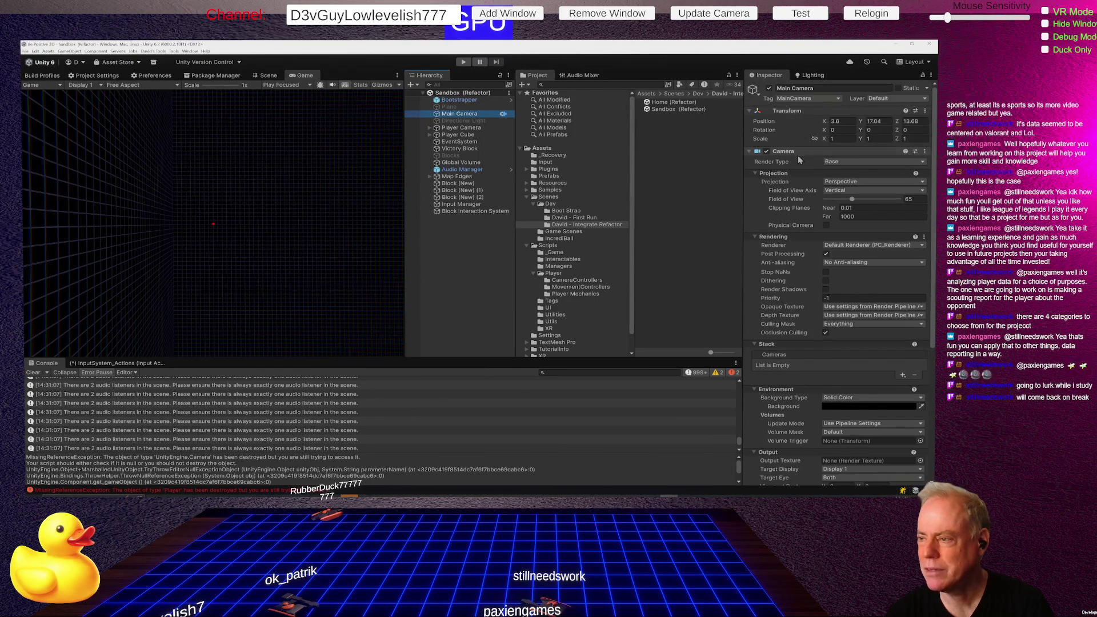
left_click(770, 89)
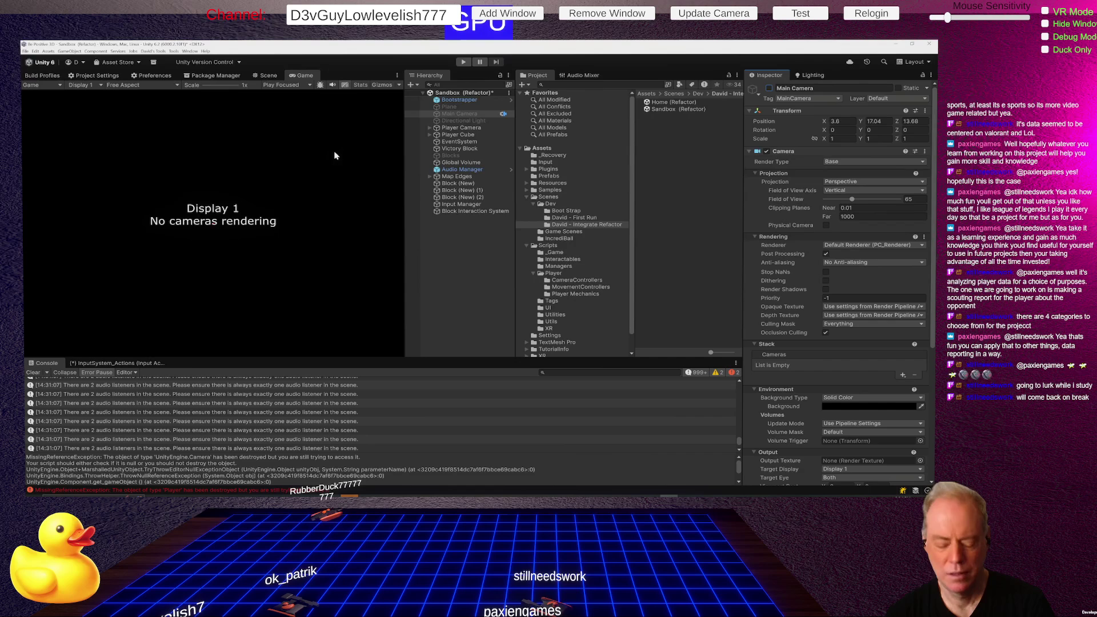
left_click(463, 63)
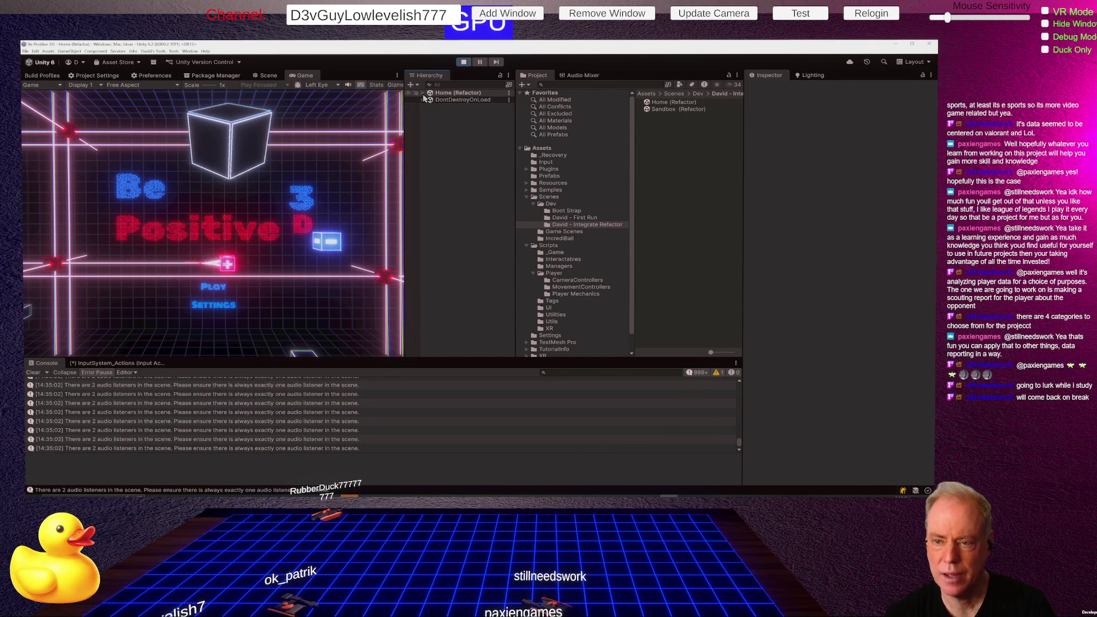
Step: Stop the game and run a Davids Tools command on the Main Camera
left_click(425, 95)
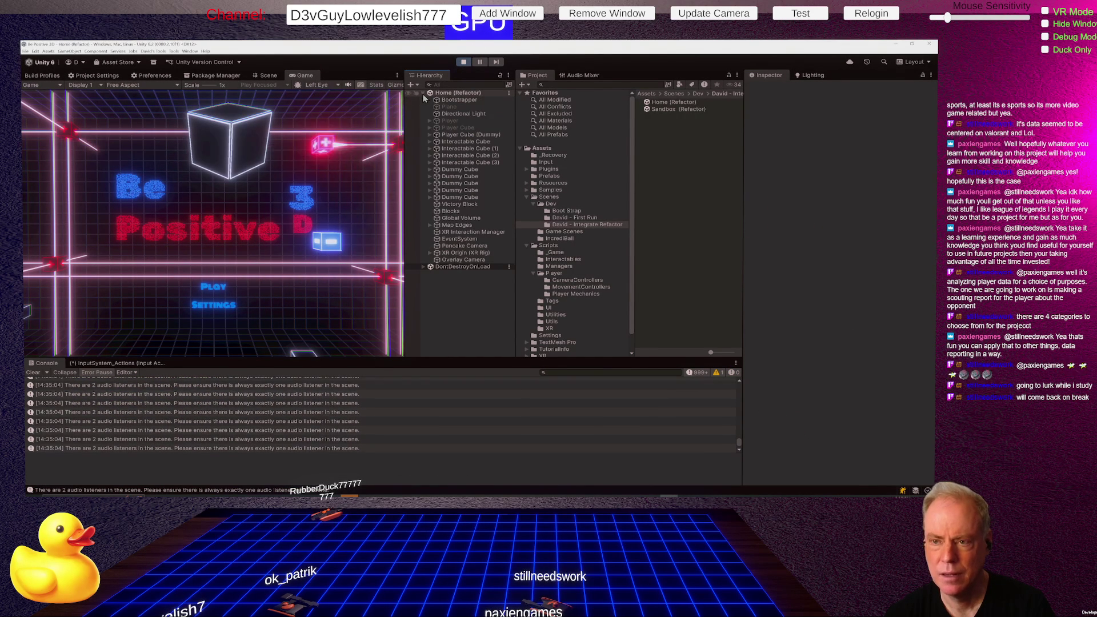
left_click(464, 63)
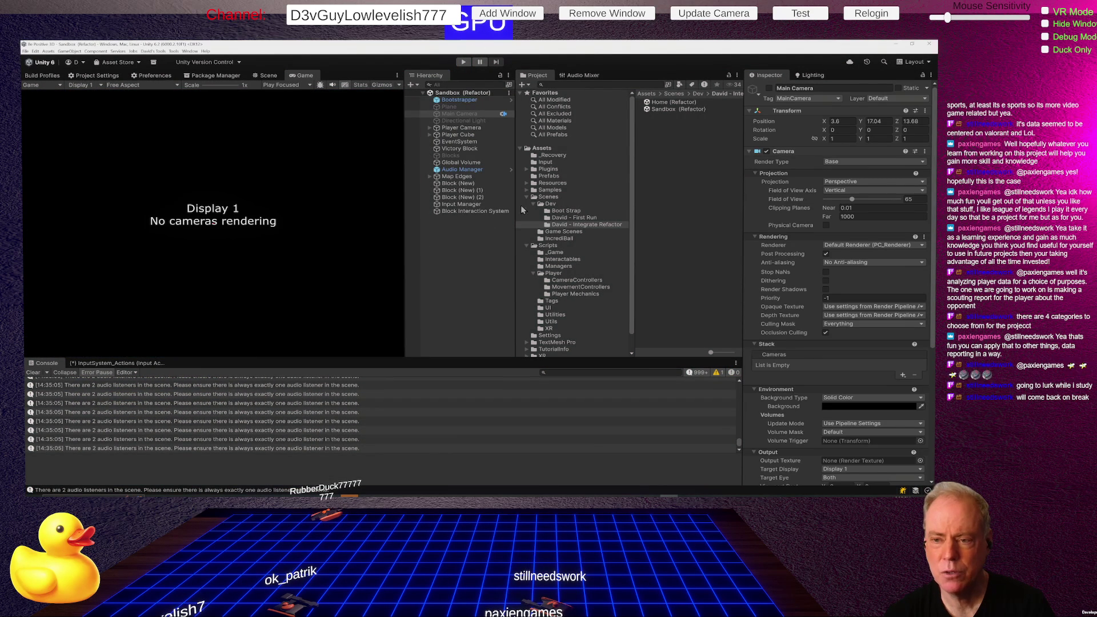
right_click(439, 228)
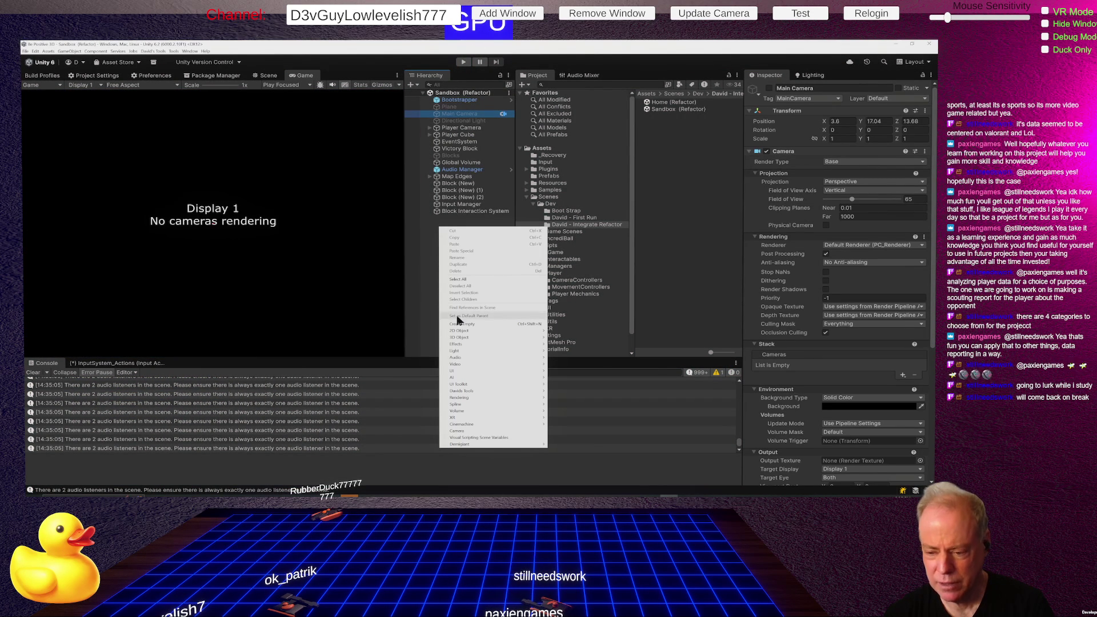
mouse_move(479, 394)
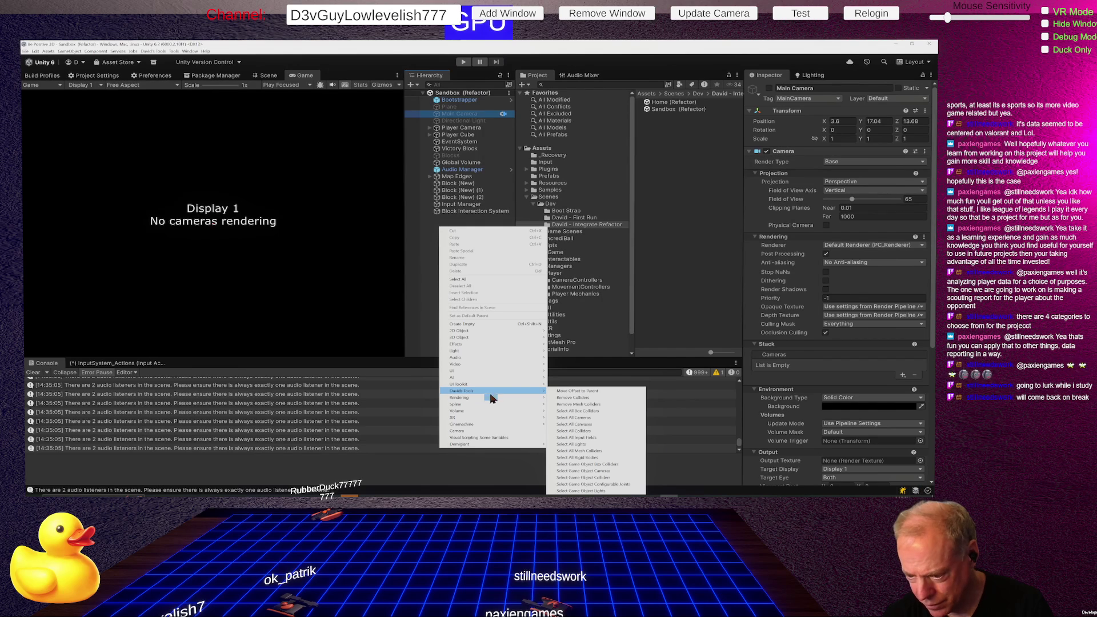
left_click(574, 419)
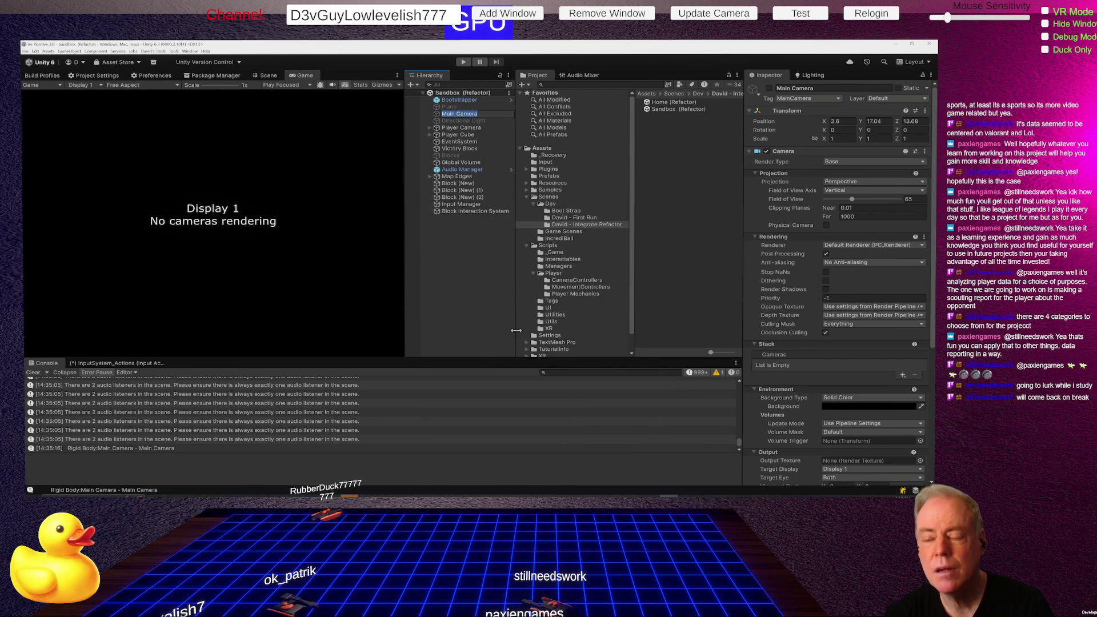
Step: Expand Player Camera's child objects in the Hierarchy and play the game again
left_click(471, 261)
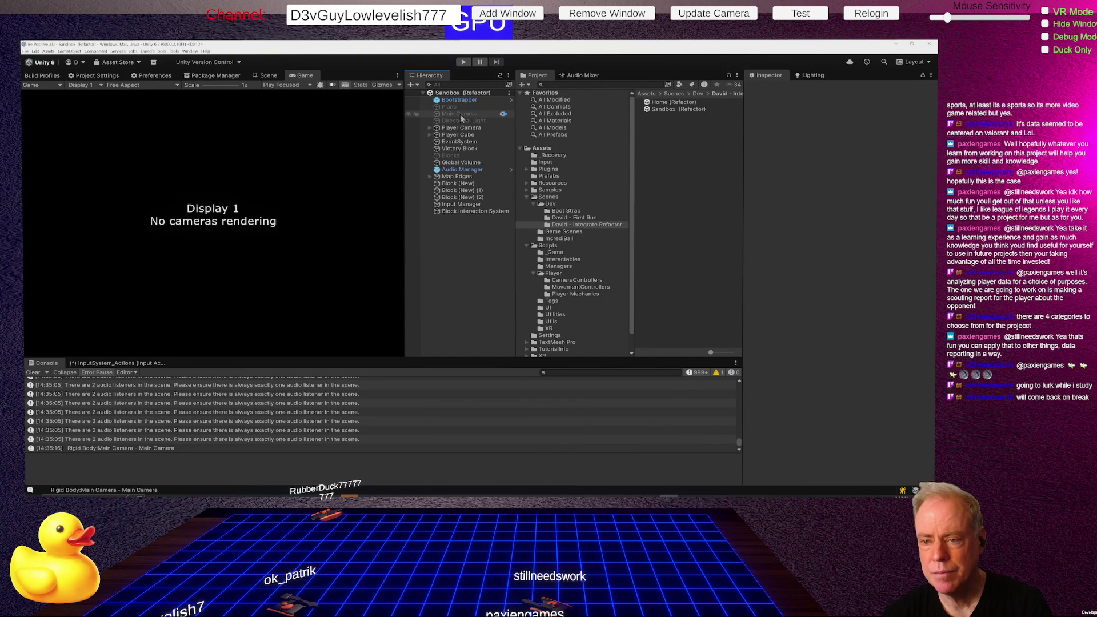
left_click(429, 128)
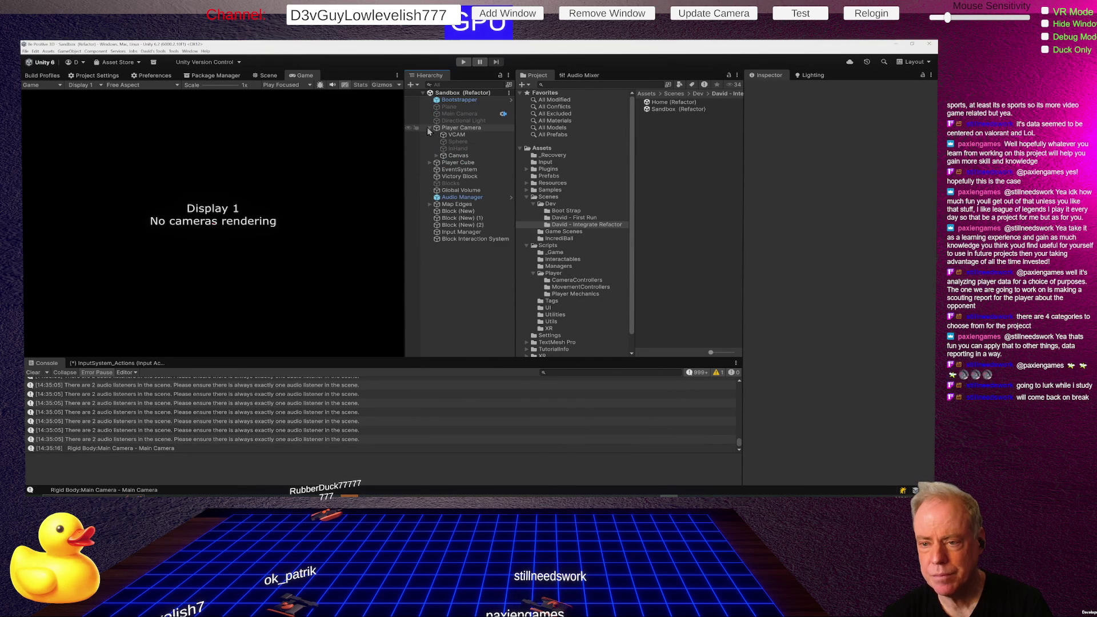
right_click(454, 278)
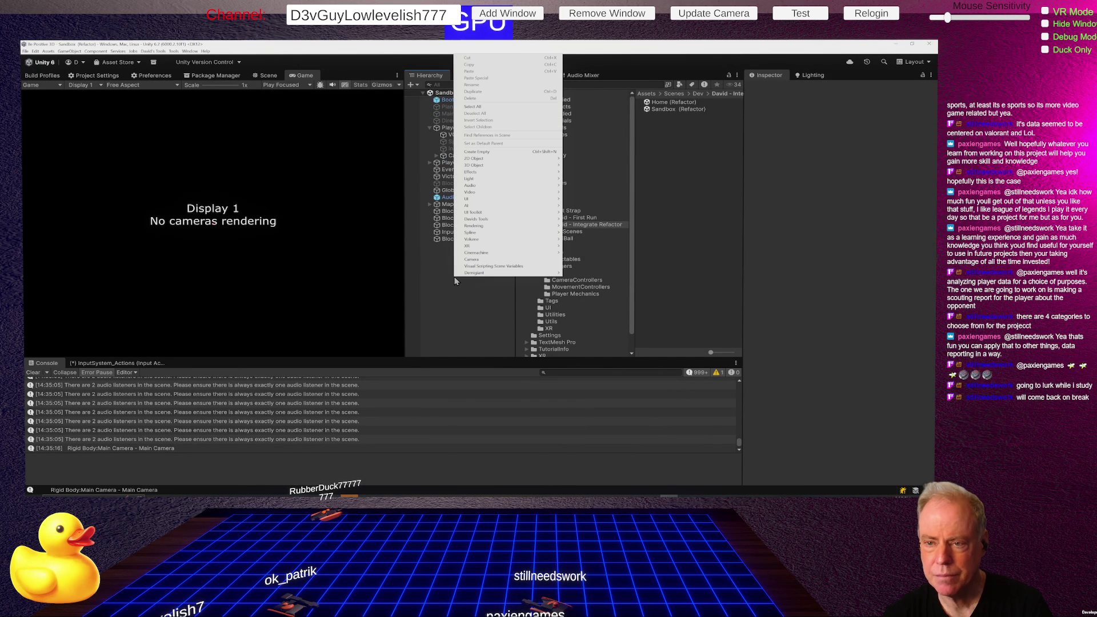
left_click(437, 311)
left_click(462, 62)
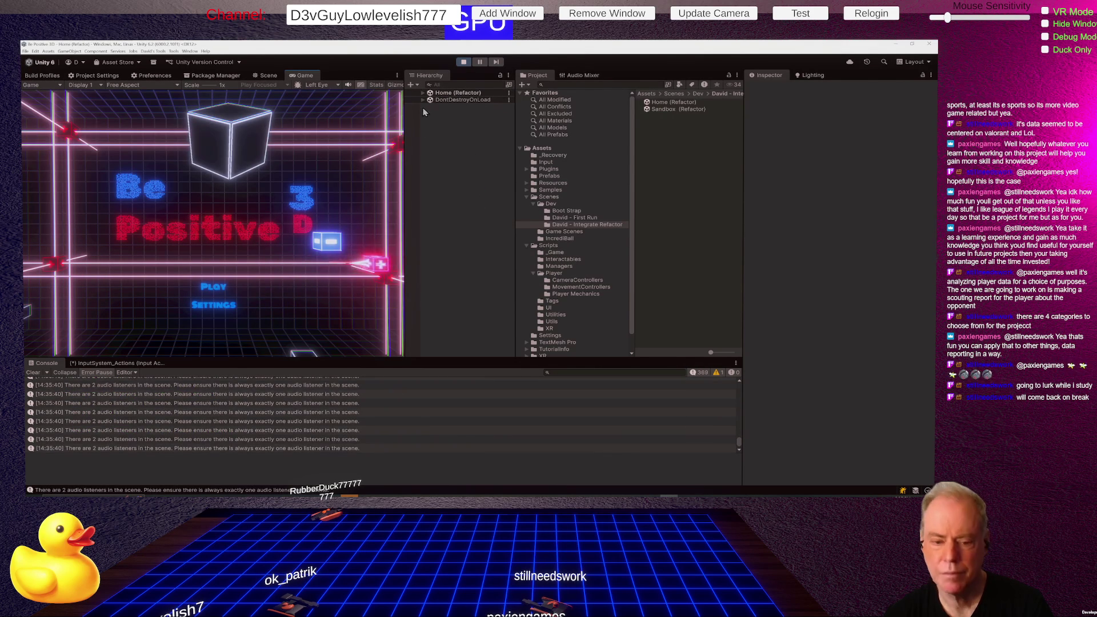
Step: Expand DontDestroyOnLoad and Home (Refactor), then use Davids Tools > Select All Cameras
left_click(423, 101)
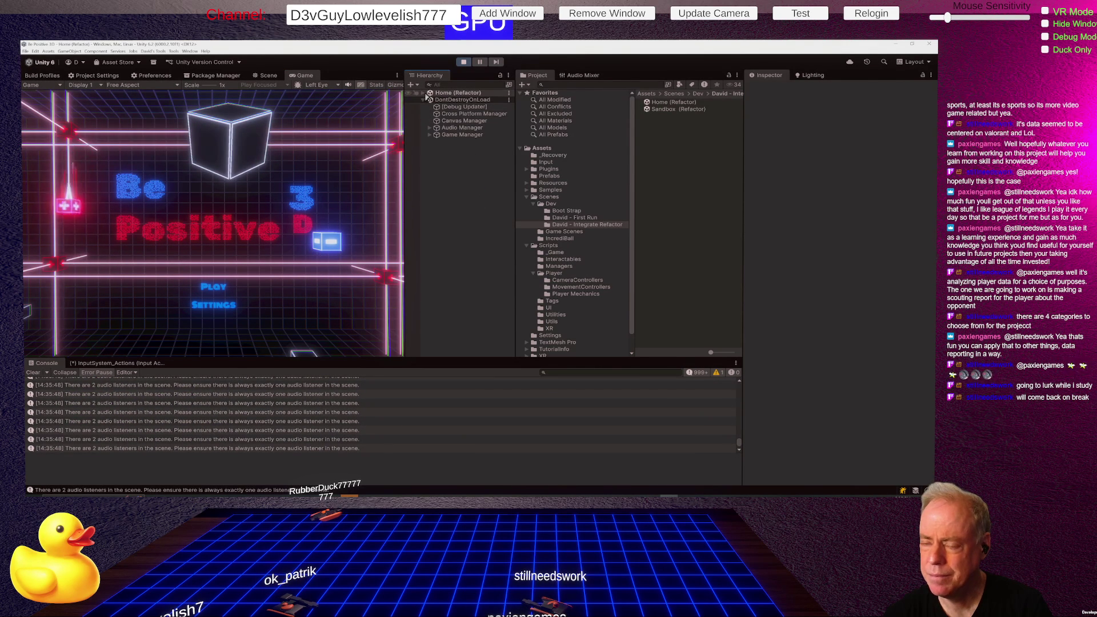
left_click(423, 93)
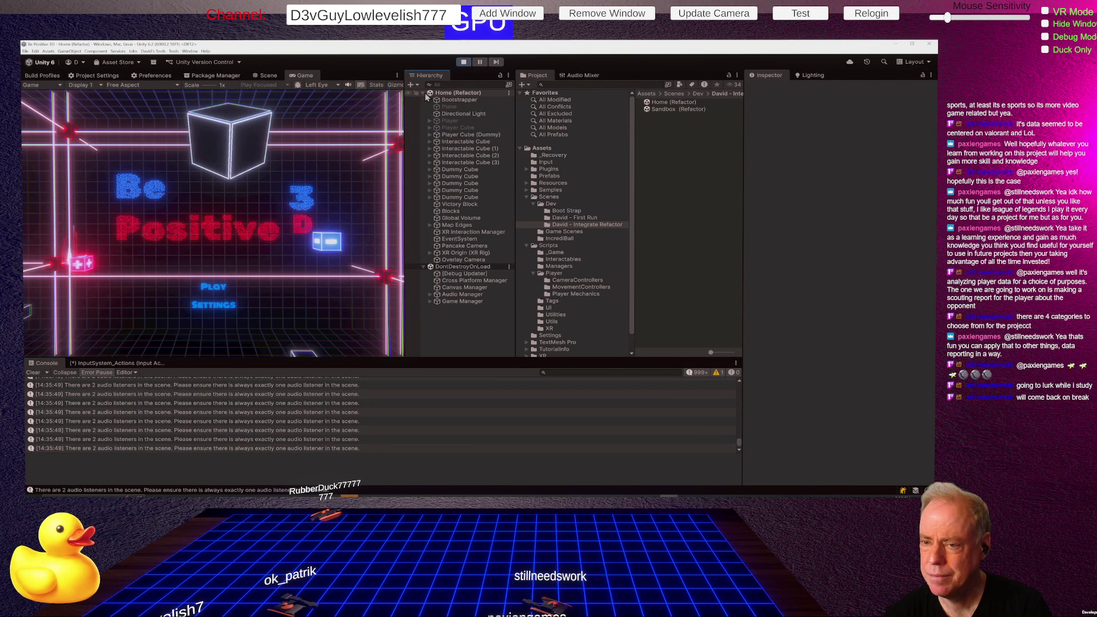
right_click(441, 318)
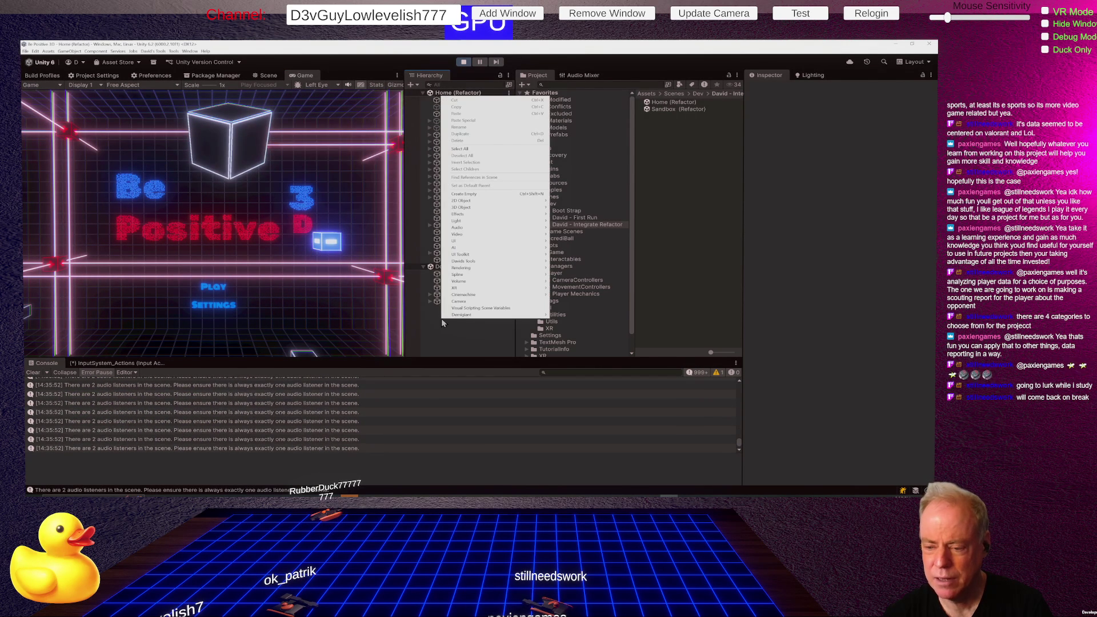
mouse_move(476, 267)
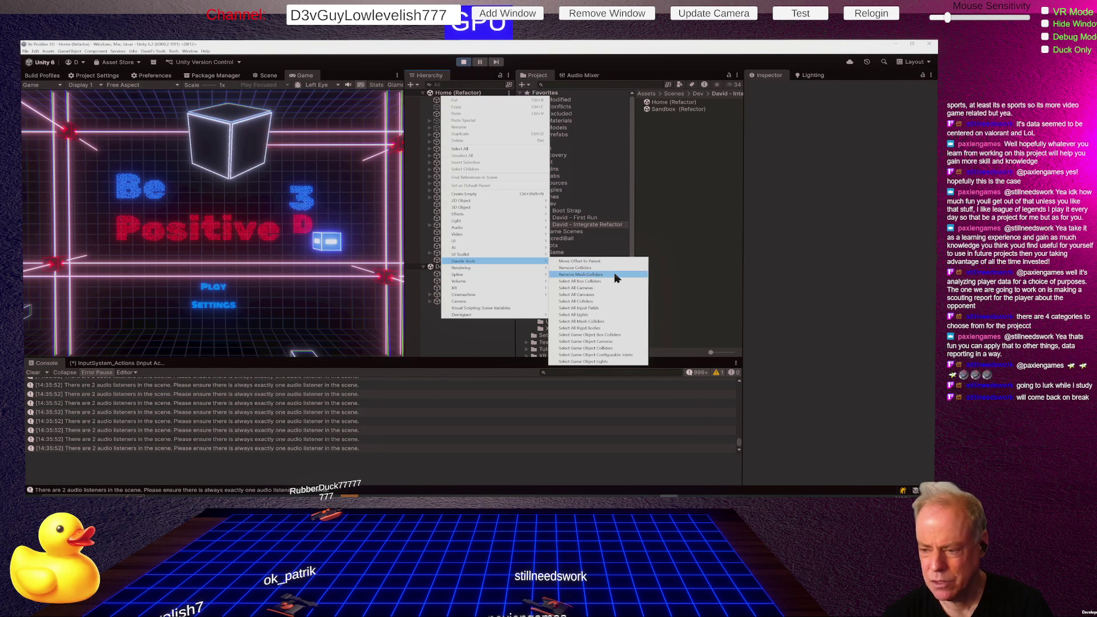
left_click(596, 291)
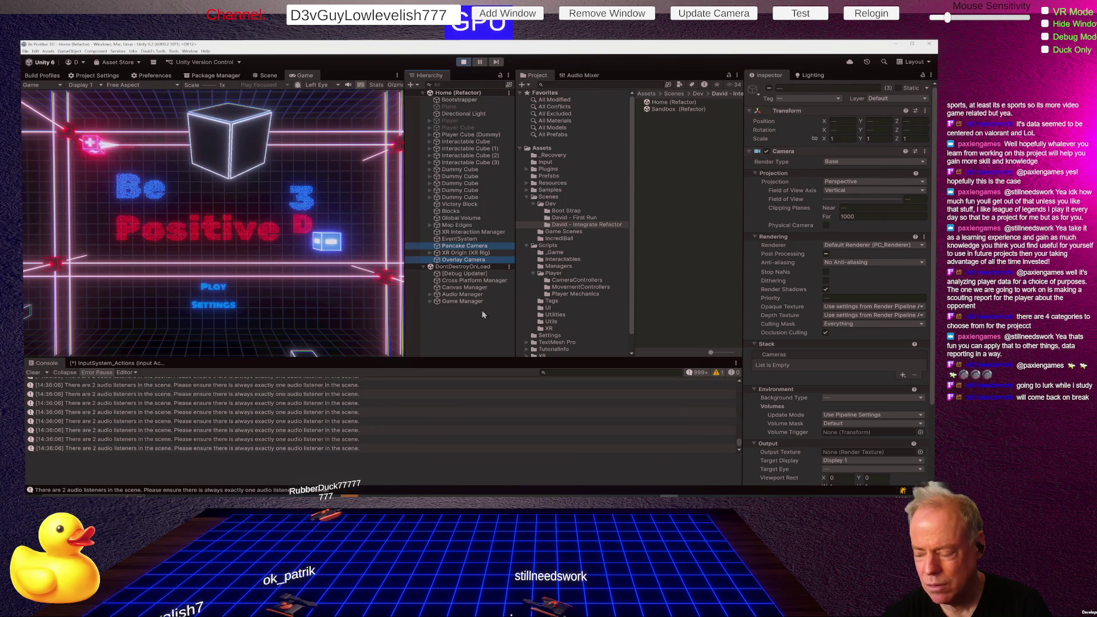
Step: Inspect the Overlay Camera on its own, then stop Play mode
left_click(457, 325)
left_click(461, 259)
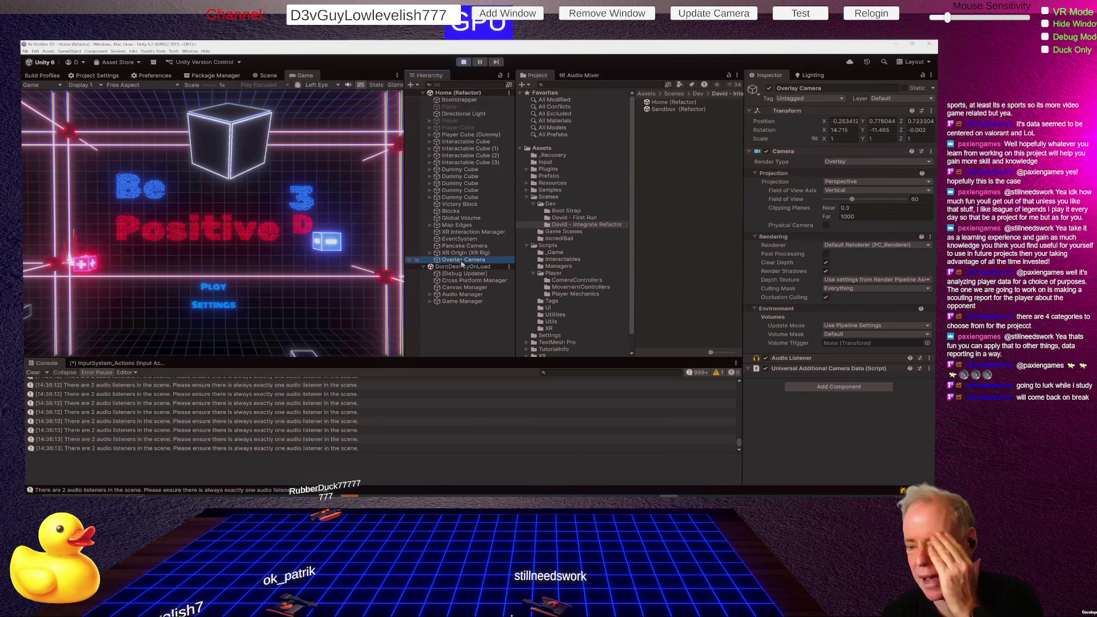
left_click(464, 62)
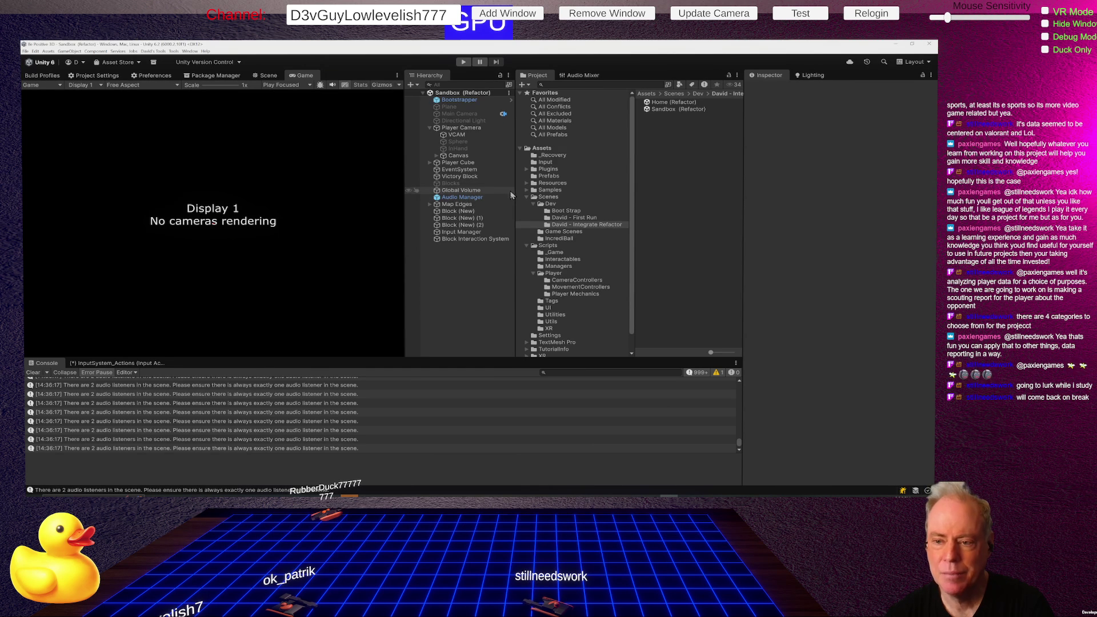
Step: Open Home (Refactor), disable its Overlay Camera, clear the Console, and press Play
double_click(672, 104)
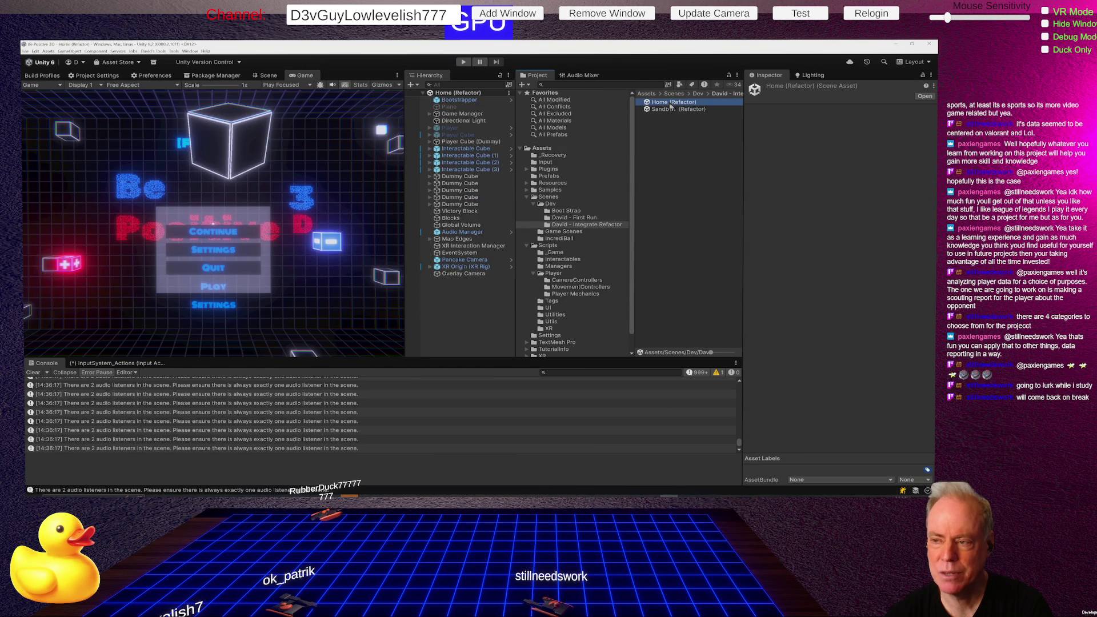
left_click(474, 274)
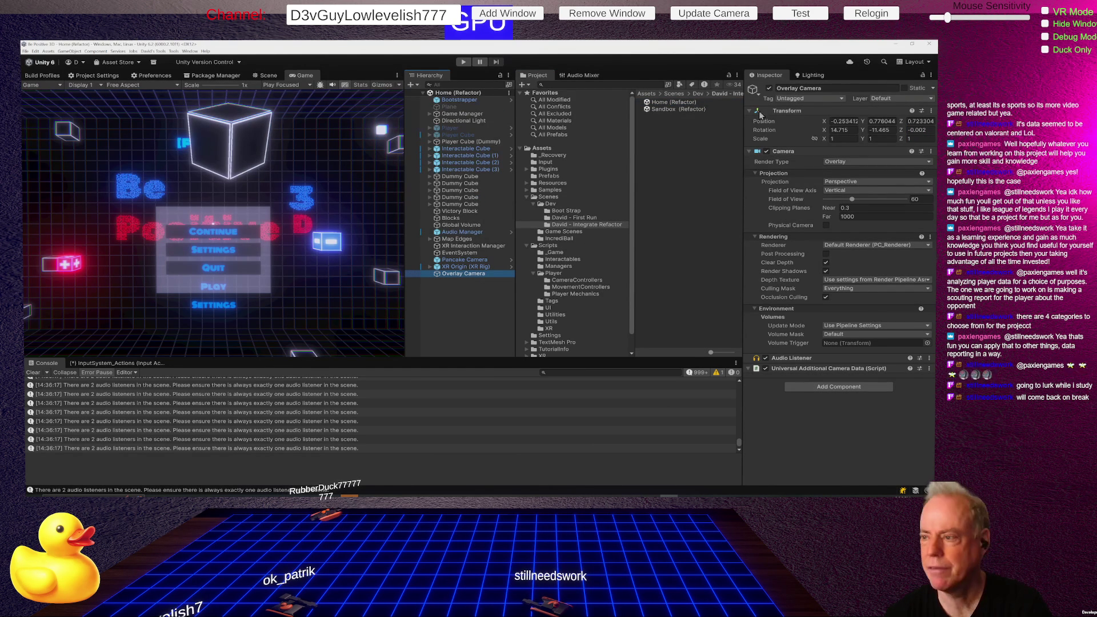
left_click(770, 89)
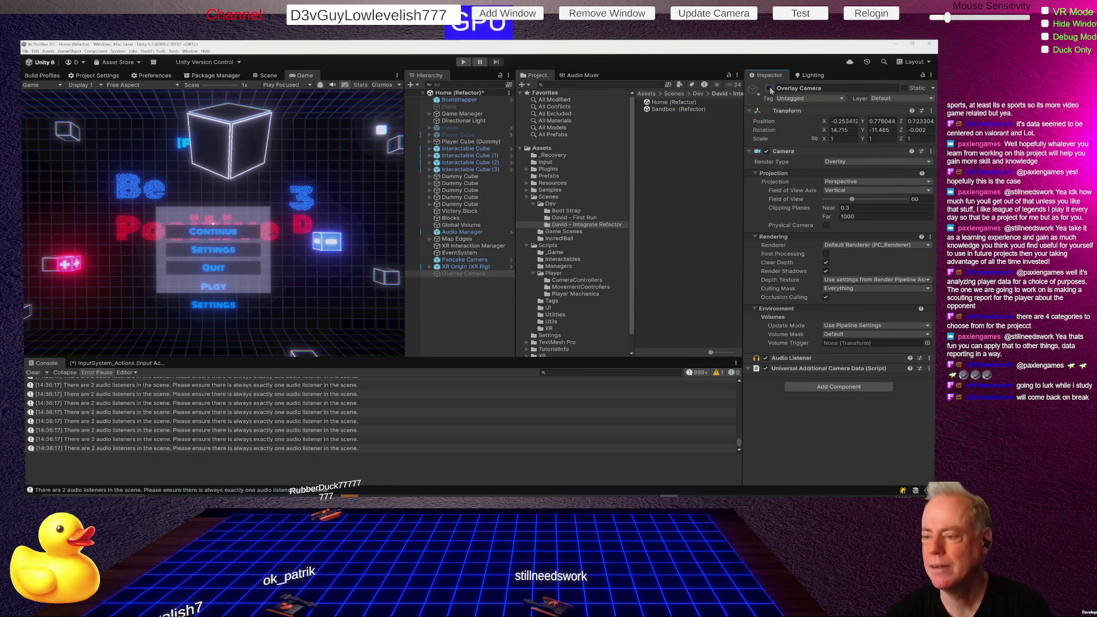
left_click(34, 373)
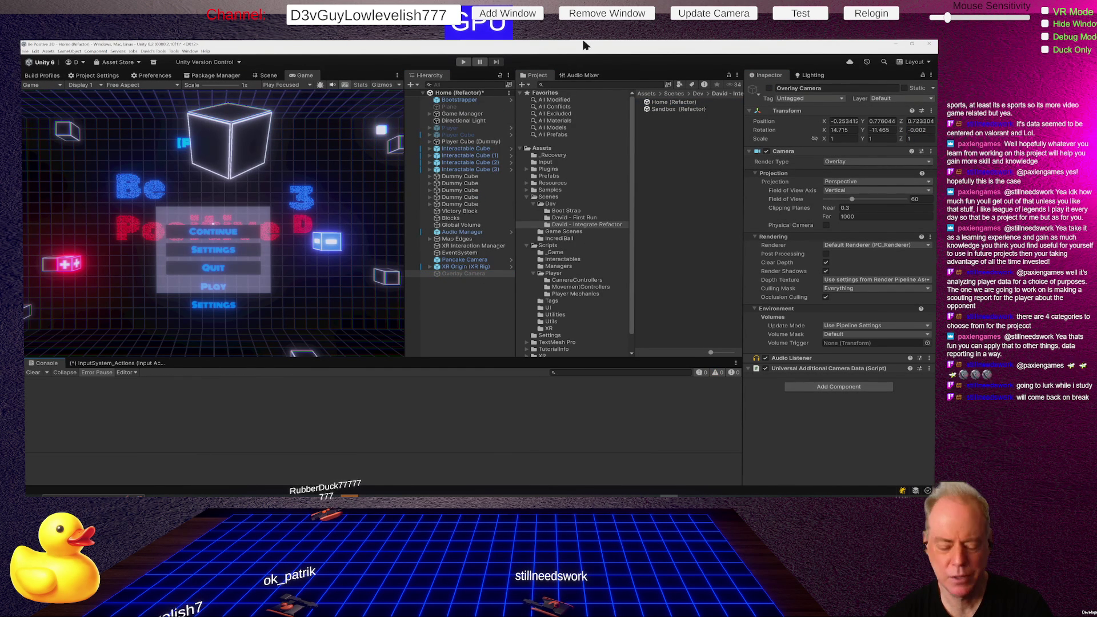
left_click(463, 61)
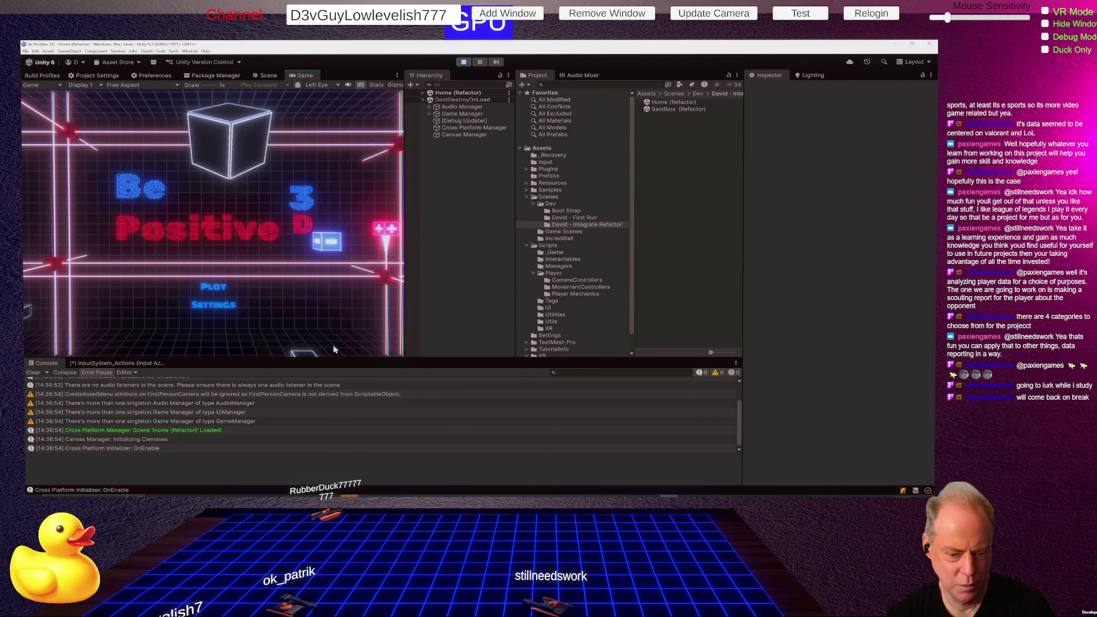
Step: Enlarge the Console, start the game from the Home menu, then stop playing
left_click_drag(423, 357, 414, 296)
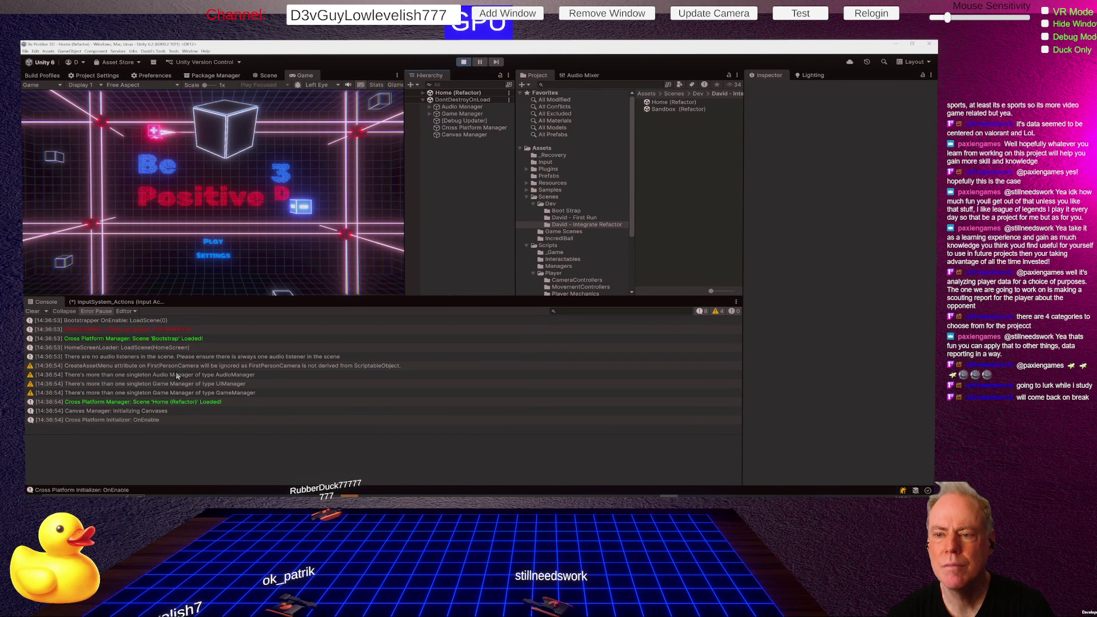
left_click(423, 93)
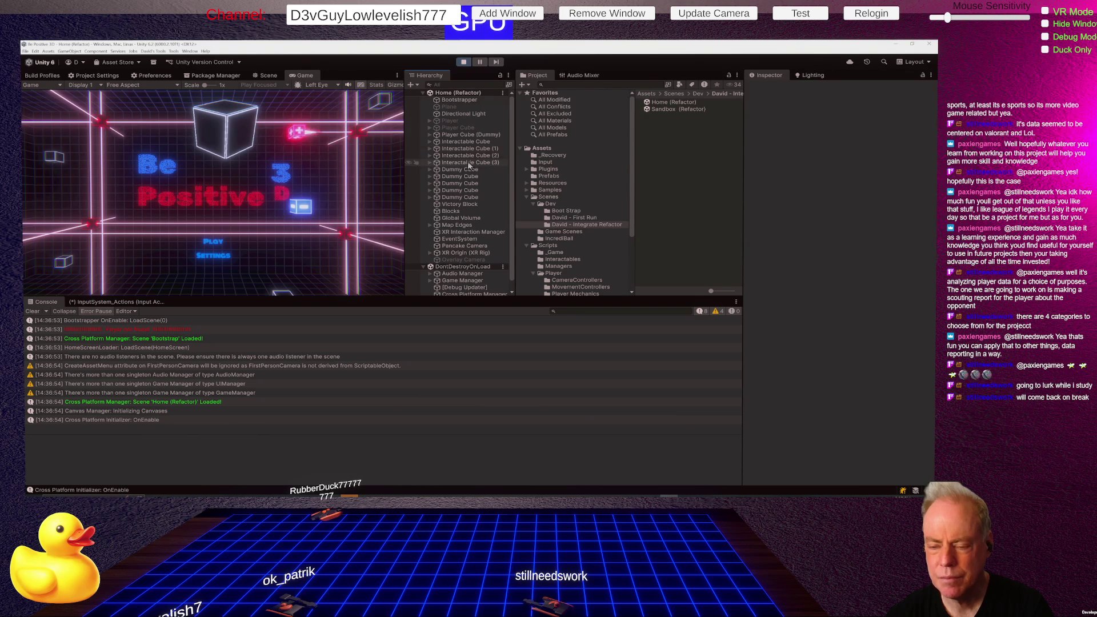
left_click(423, 93)
left_click(218, 241)
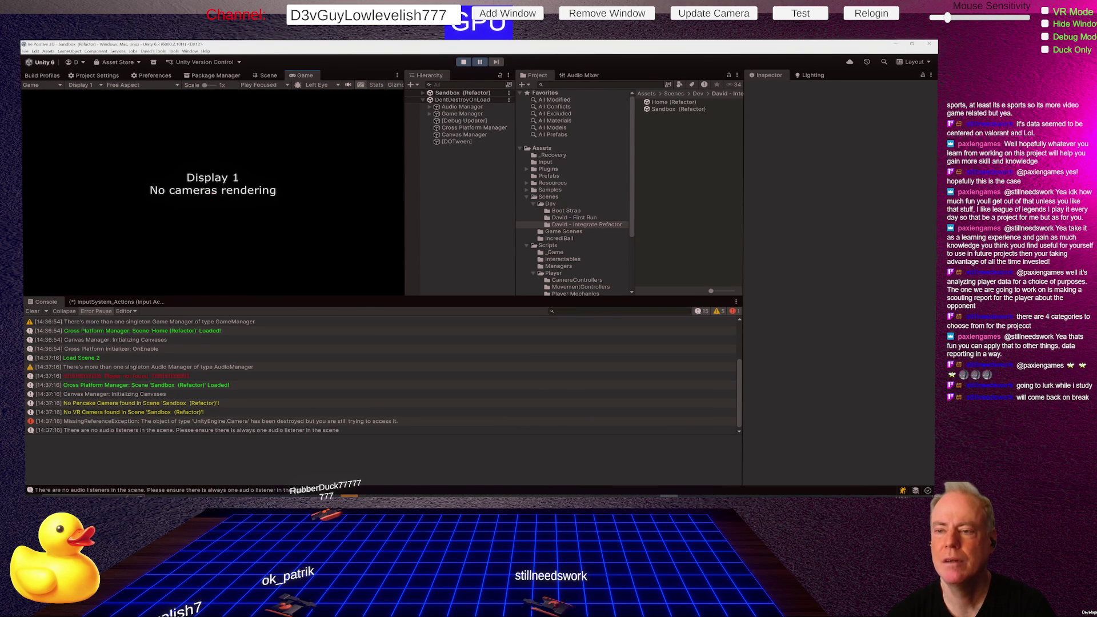
left_click(462, 62)
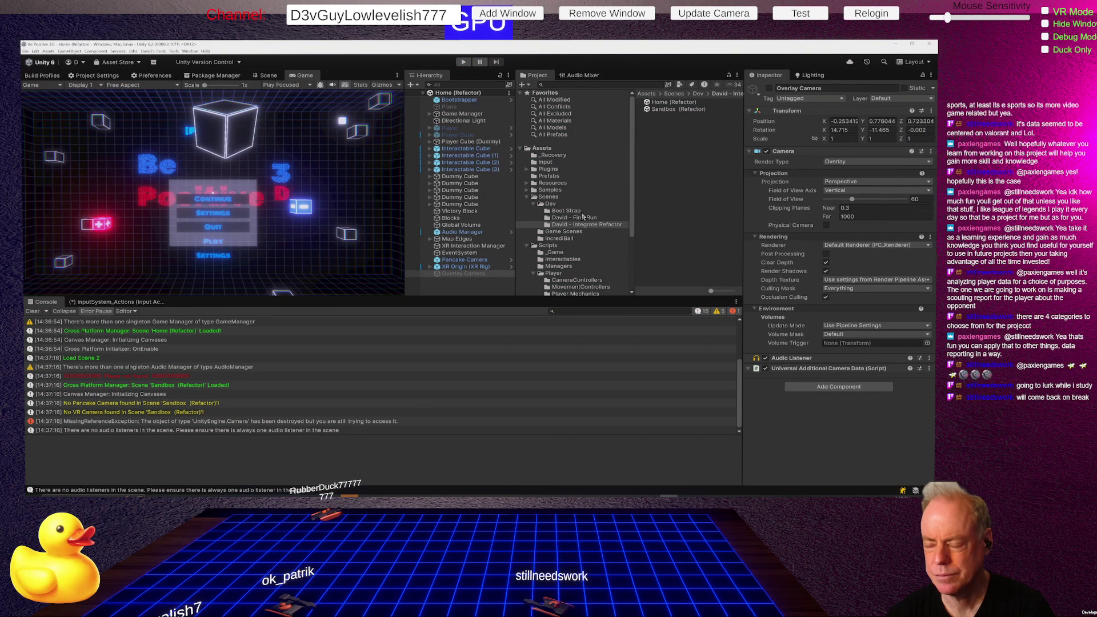
Step: Open the Prefabs folder and inspect the Pancake Camera and XR Origin (XR Rig) prefabs
left_click(553, 179)
left_click(682, 145)
left_click(683, 151)
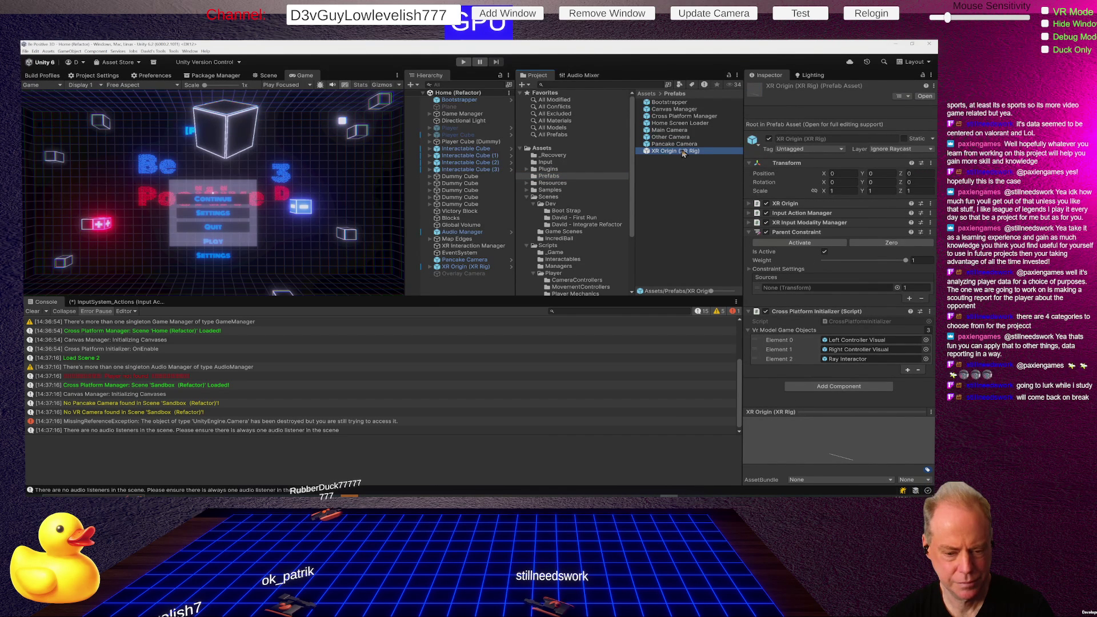
left_click(657, 196)
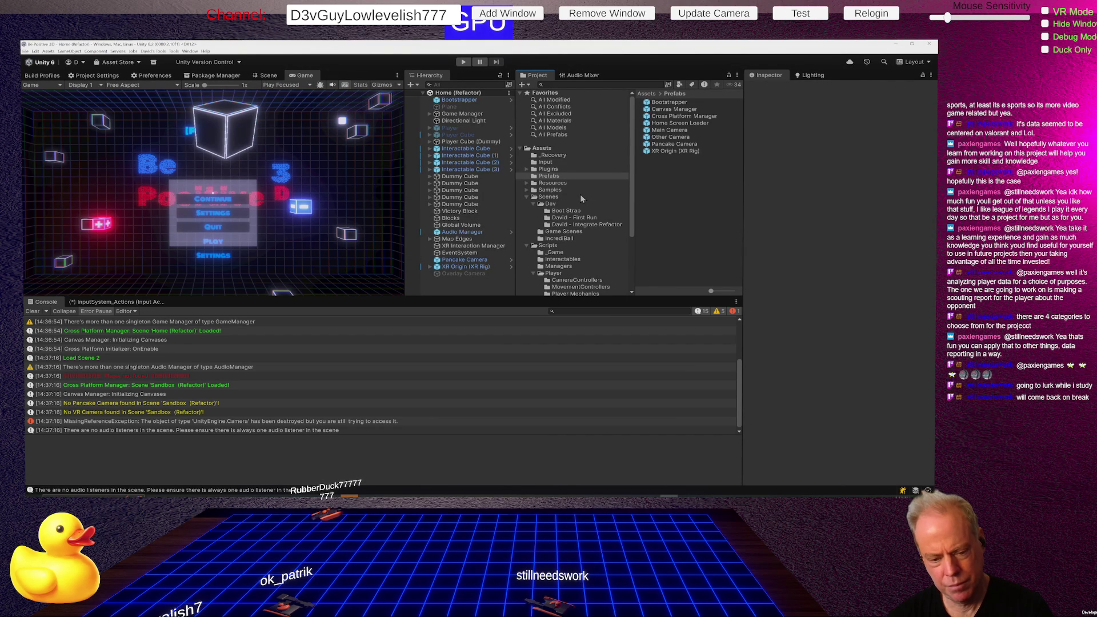
Step: Inspect Pancake Camera and XR Origin in the Hierarchy, then open Sandbox (Refactor) from David - Integrate Refactor
left_click(460, 261)
left_click(477, 267)
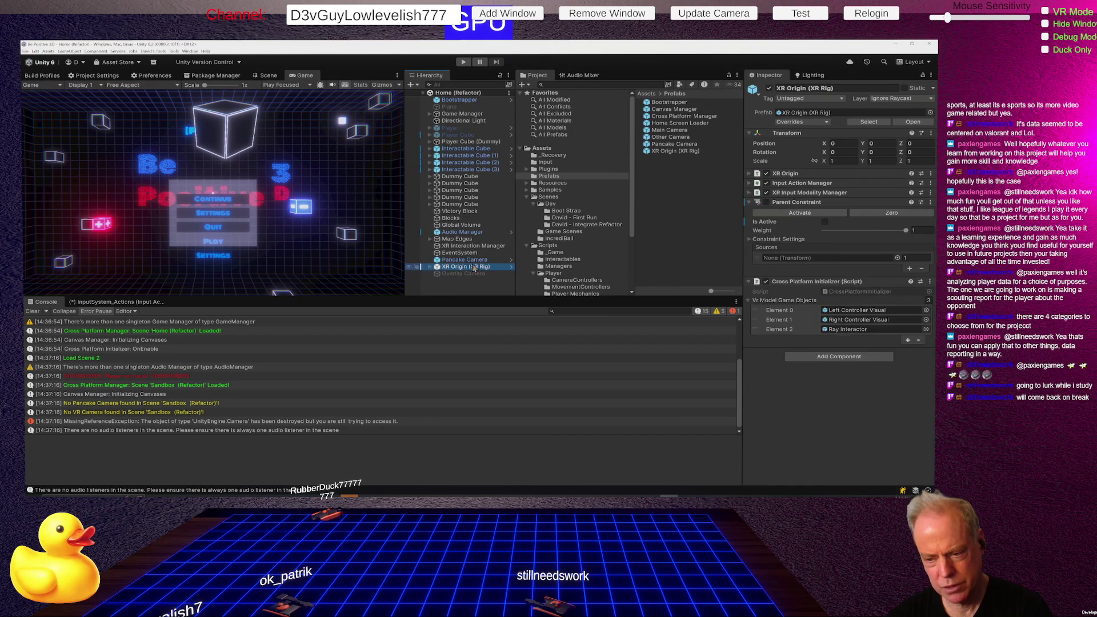
left_click(475, 260)
left_click(476, 267)
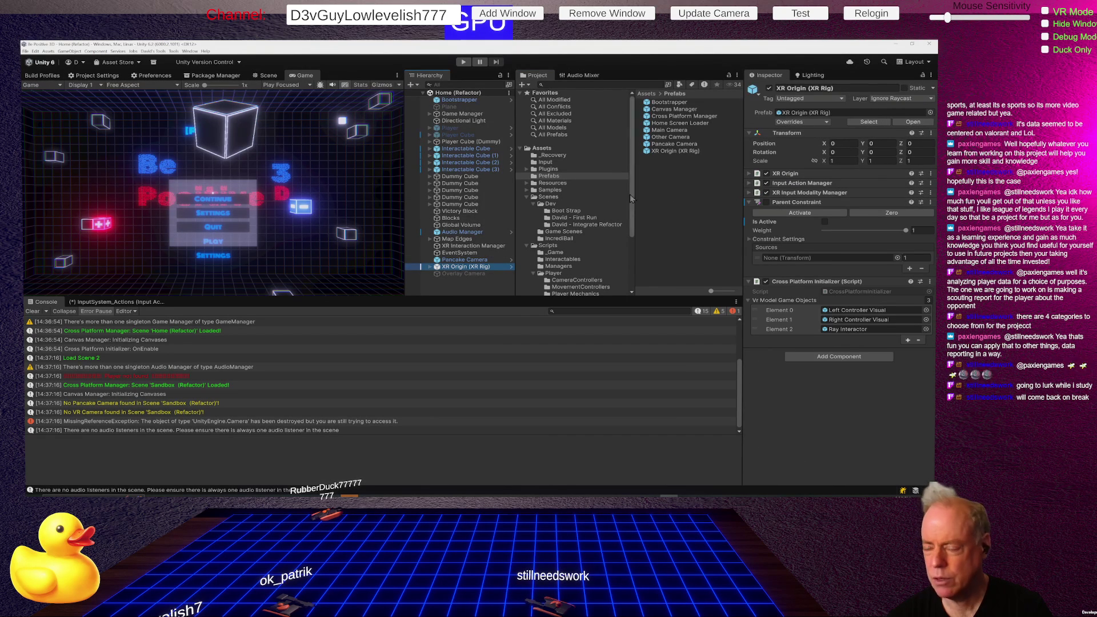
left_click(605, 225)
left_click(671, 109)
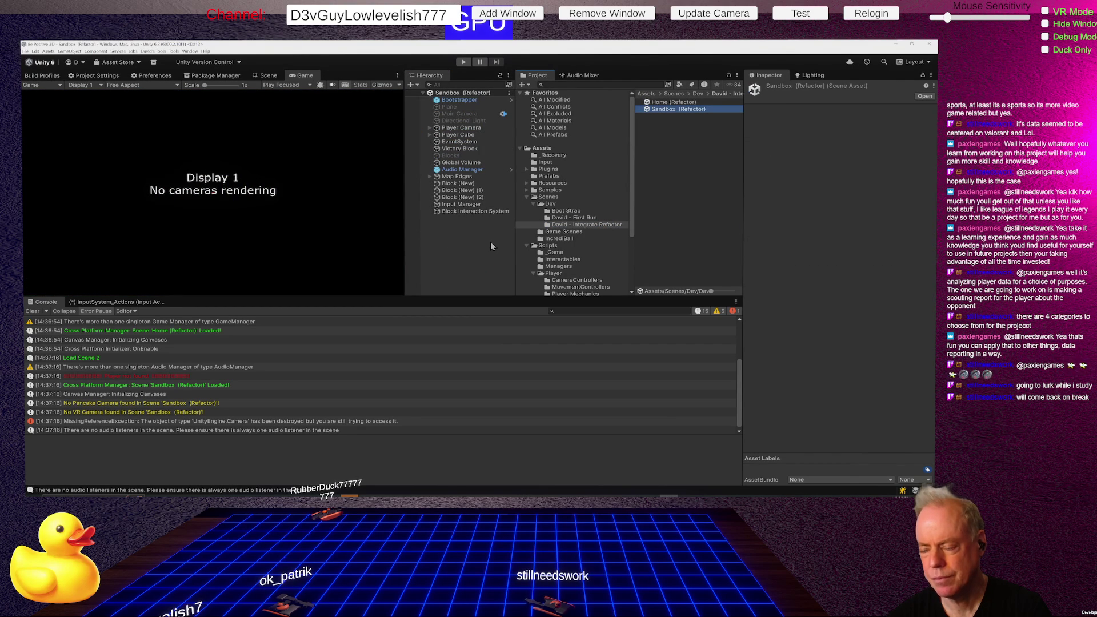
Step: Drag the Pancake Camera prefab from Prefabs into the Sandbox scene and save with Ctrl+S
left_click(550, 177)
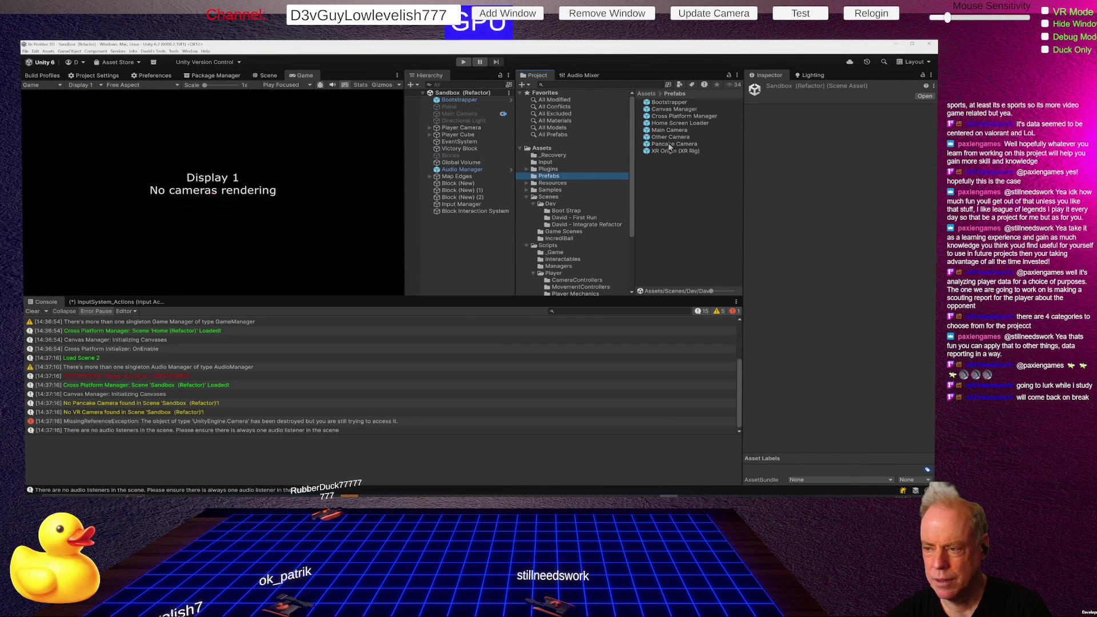
mouse_move(663, 146)
left_mouse_down()
mouse_move(580, 204)
mouse_move(430, 245)
mouse_move(437, 234)
mouse_move(479, 240)
left_mouse_up()
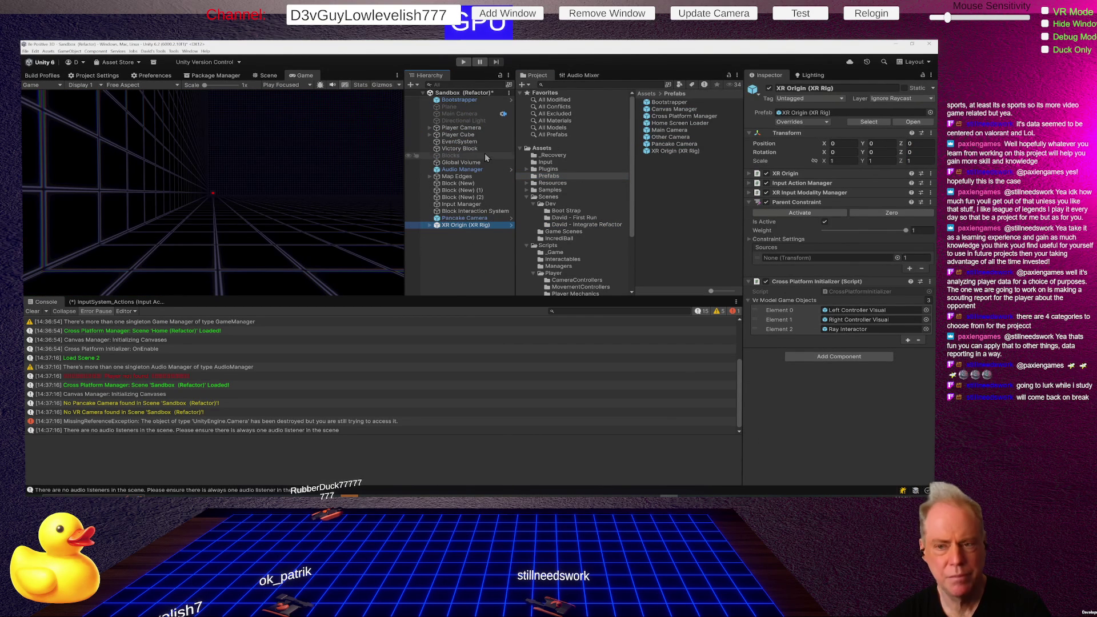
key("ctrl+s")
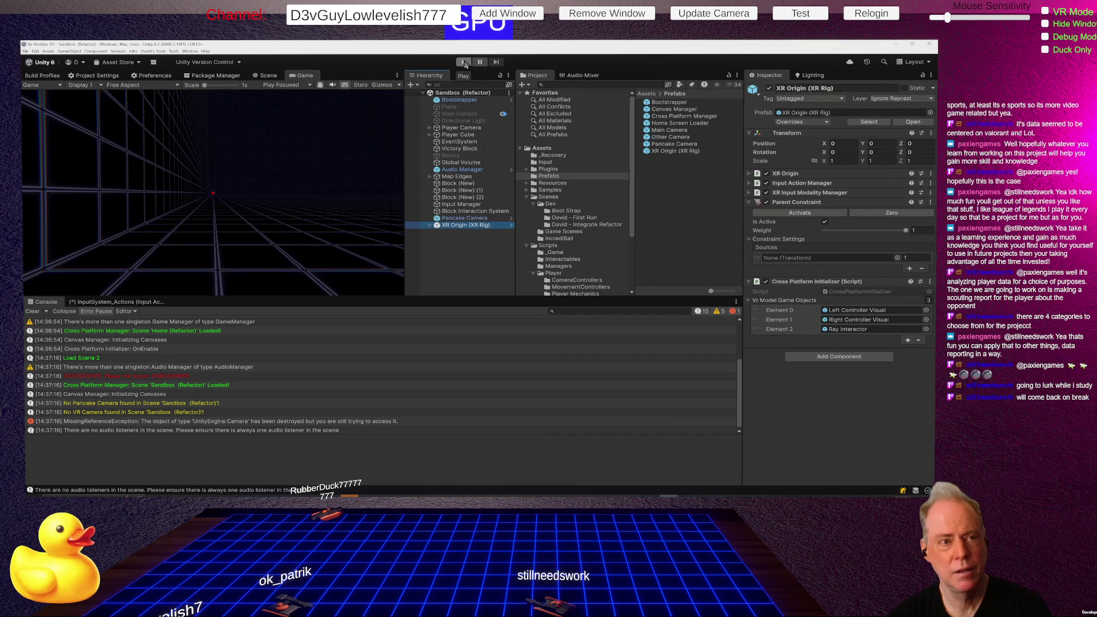
Step: Play the Sandbox scene and open the pause menu with Escape, triggering a NullReferenceException
left_click(464, 62)
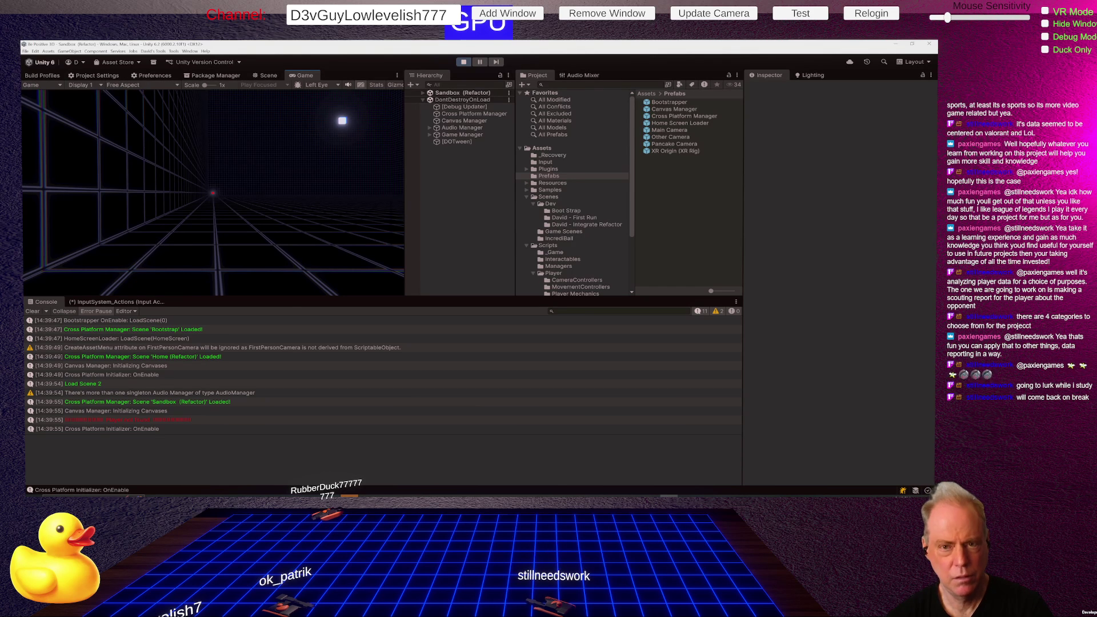
key("Escape")
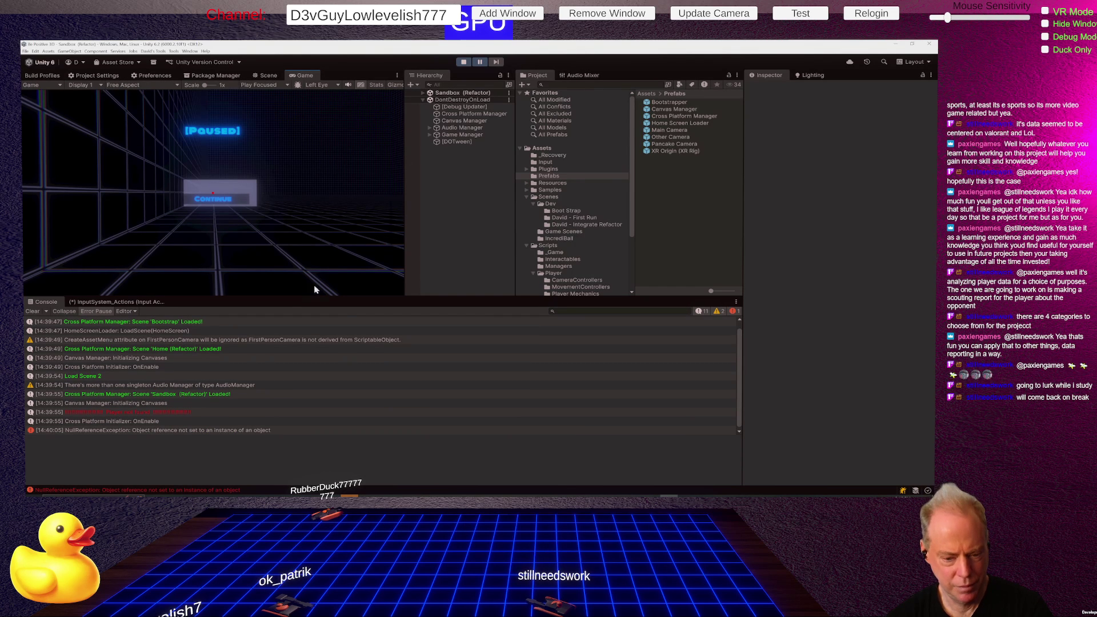
Step: Check the error and Game Manager's empty Player field, then open UIManager.cs:60 in Rider
left_click(210, 427)
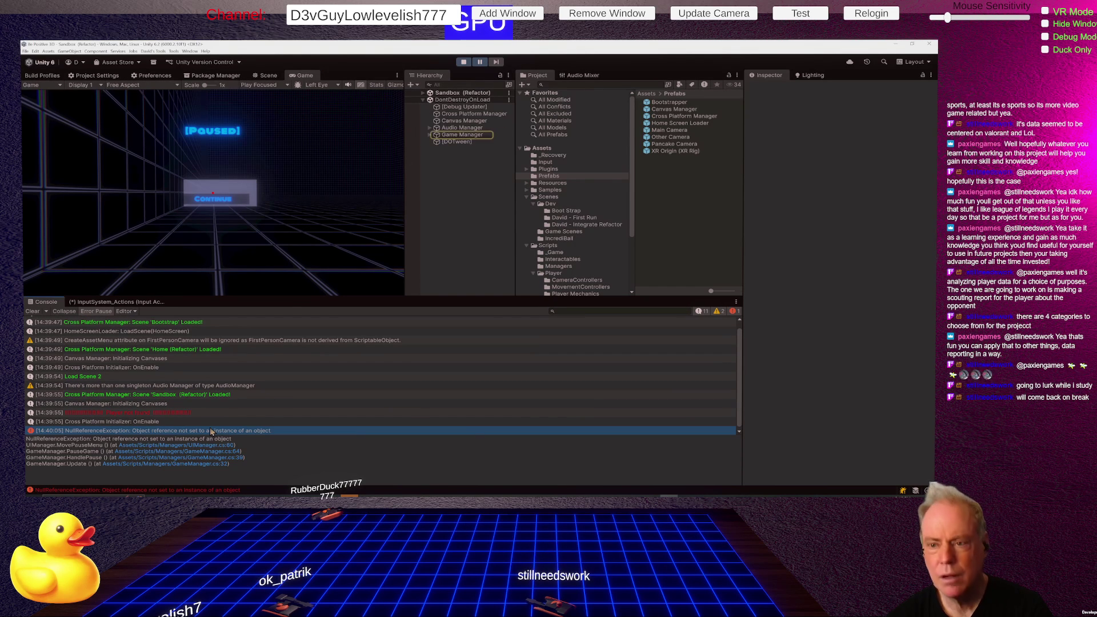
left_click(462, 135)
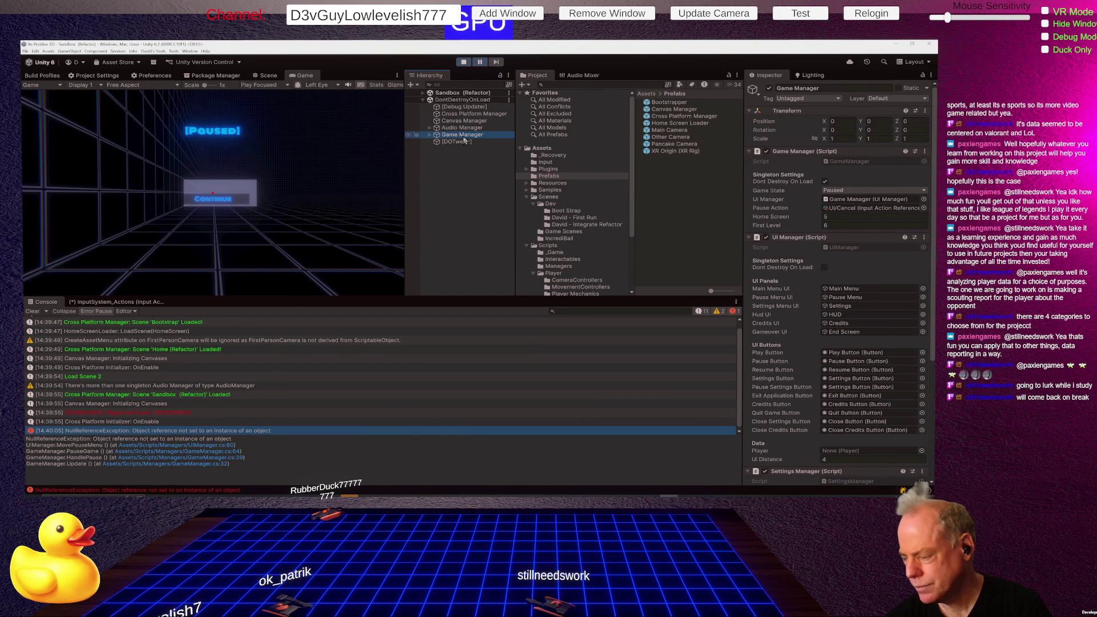
scroll(841, 316, "down", 3)
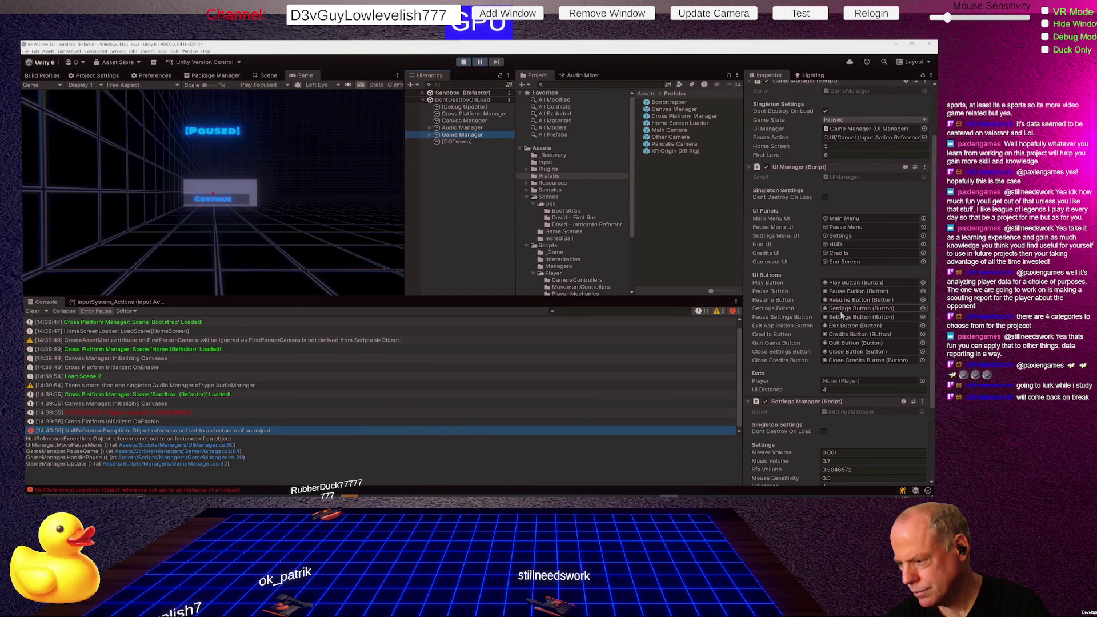
scroll(840, 310, "down", 3)
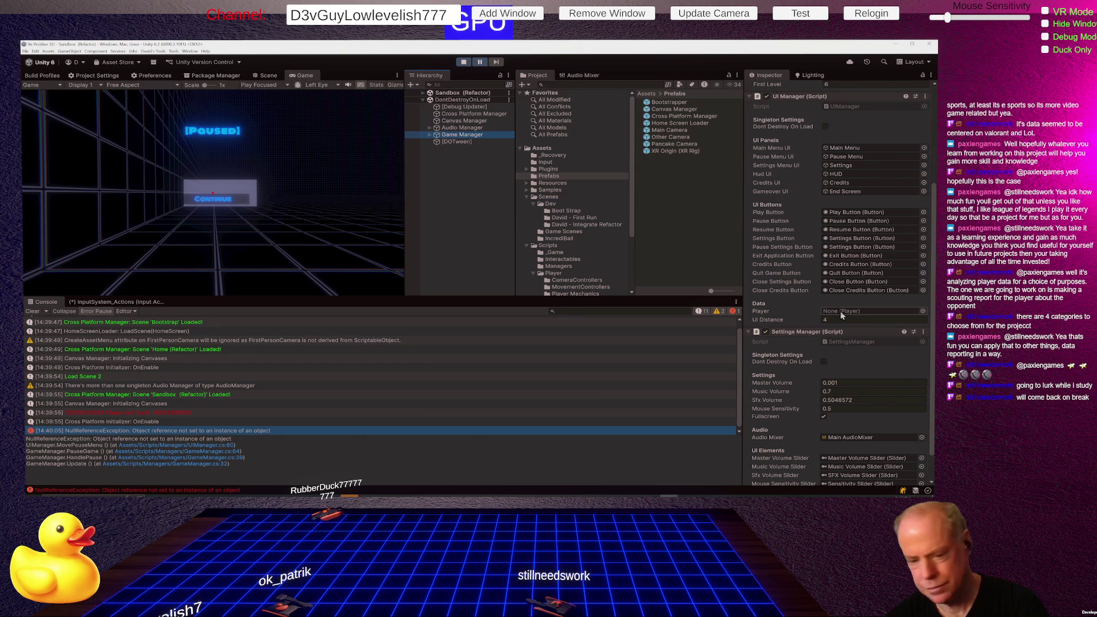
double_click(211, 430)
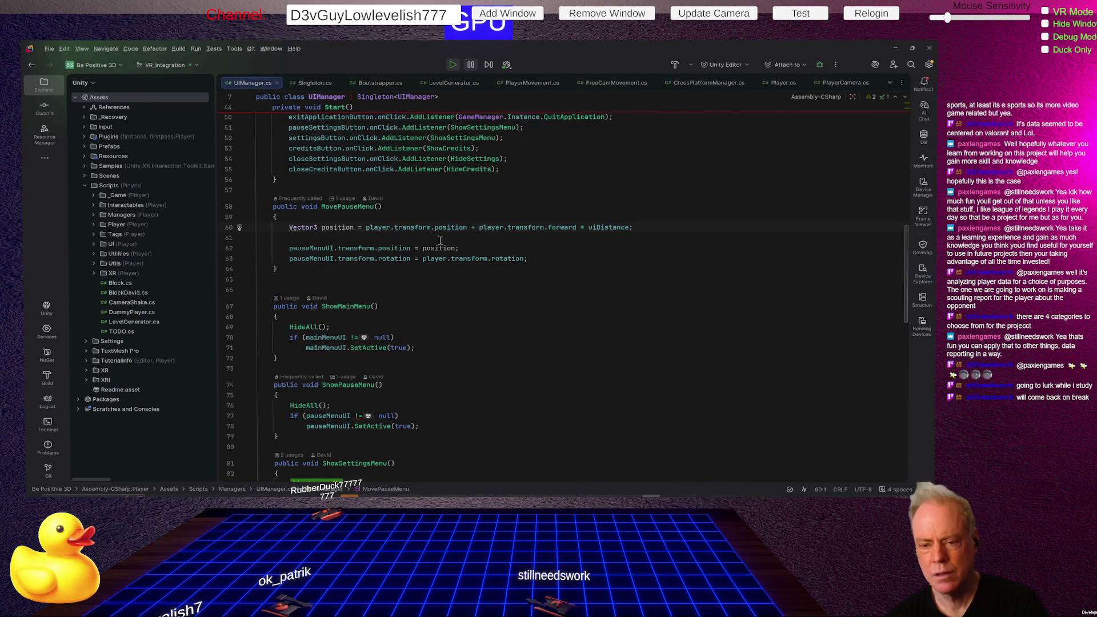
key("alt+Tab")
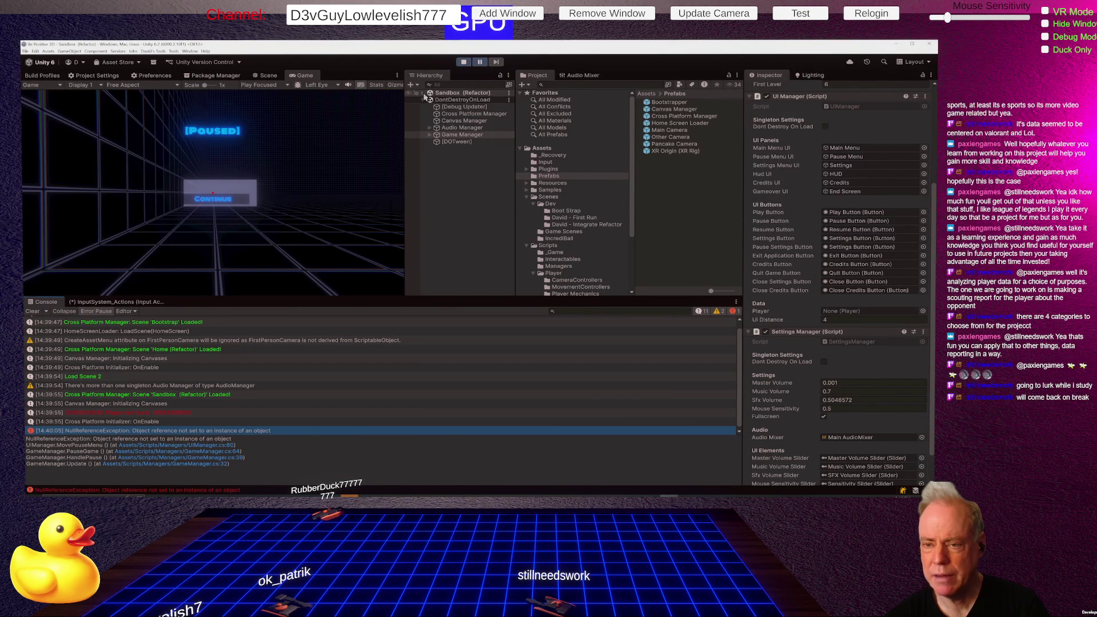
Step: Check Player Cube in Sandbox (Refactor), exit Play mode, and show the David - First Run folder
left_click(424, 96)
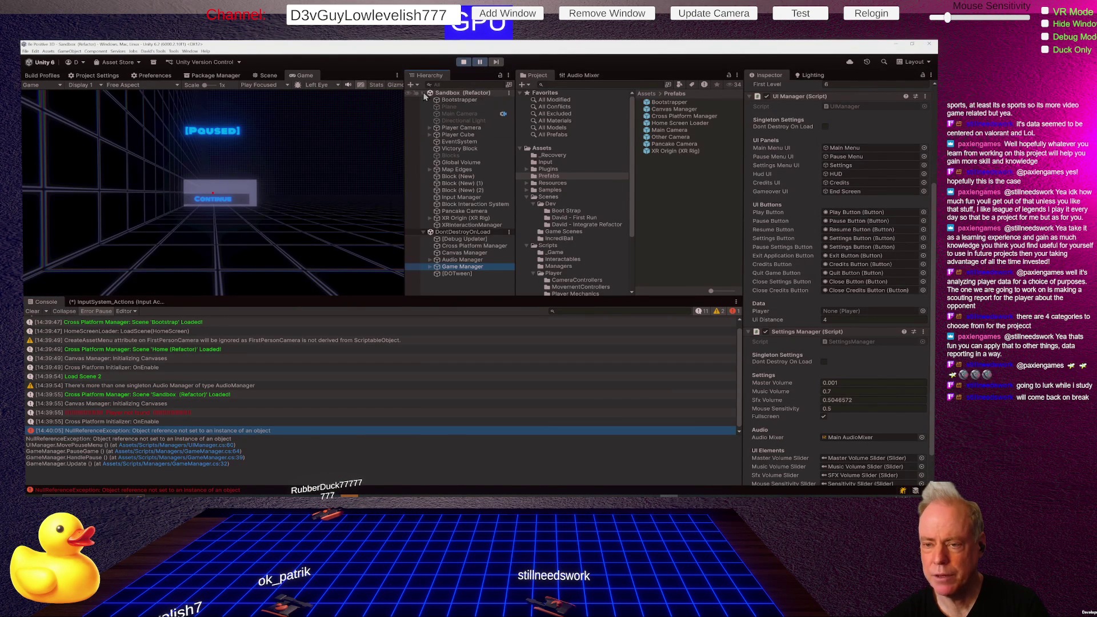
left_click(458, 135)
left_click(467, 64)
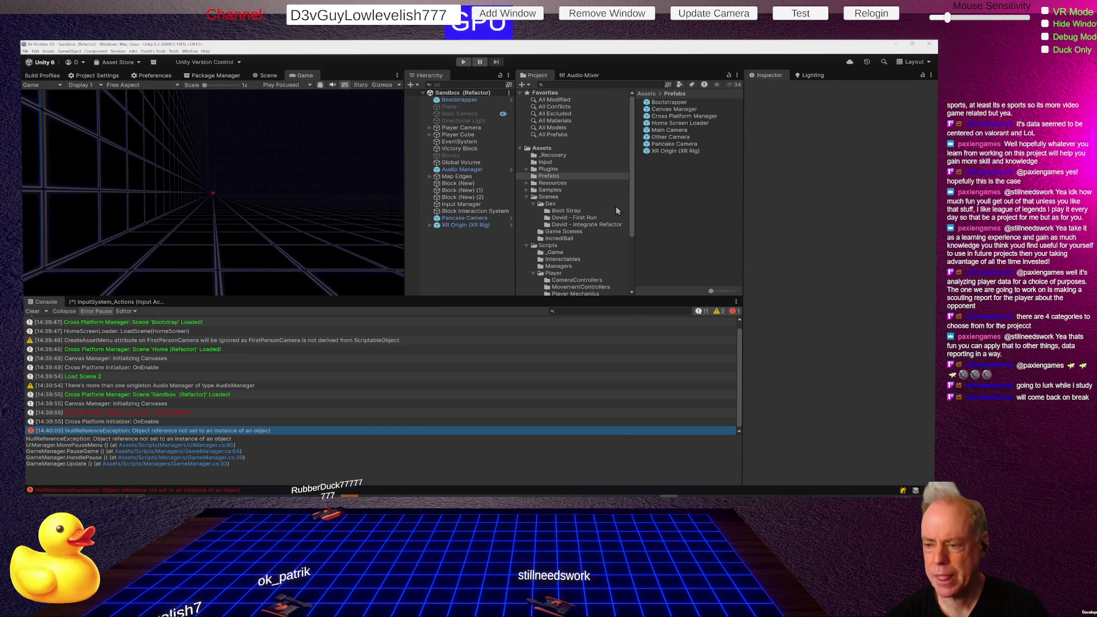
left_click(586, 220)
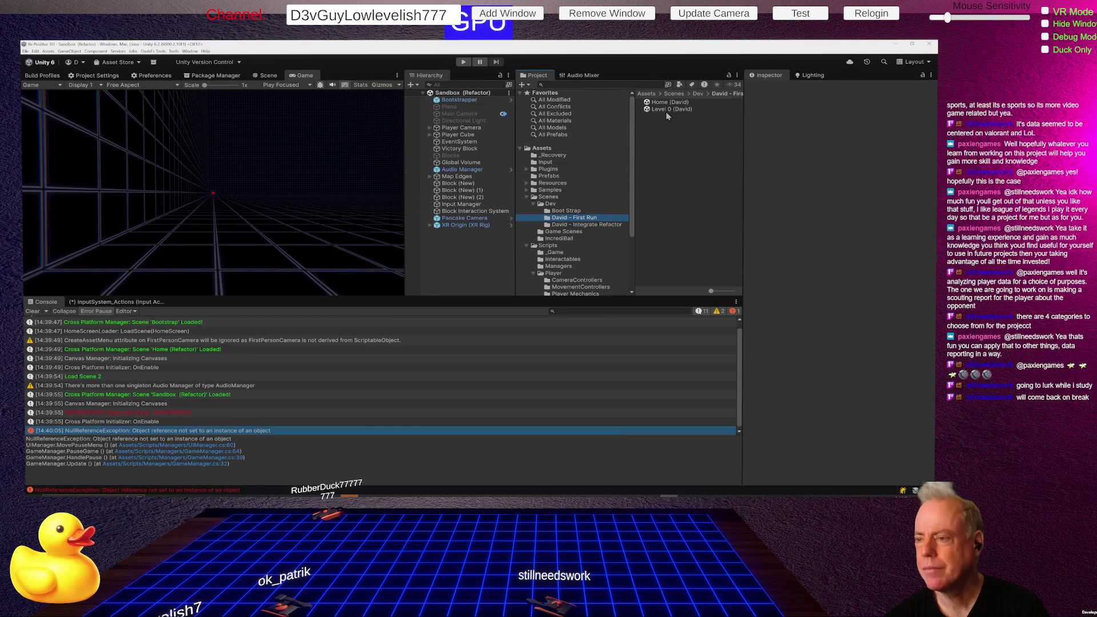
Step: Open Level 0 (David), review its Player object's components, then return to UIManager.cs in Rider
double_click(663, 109)
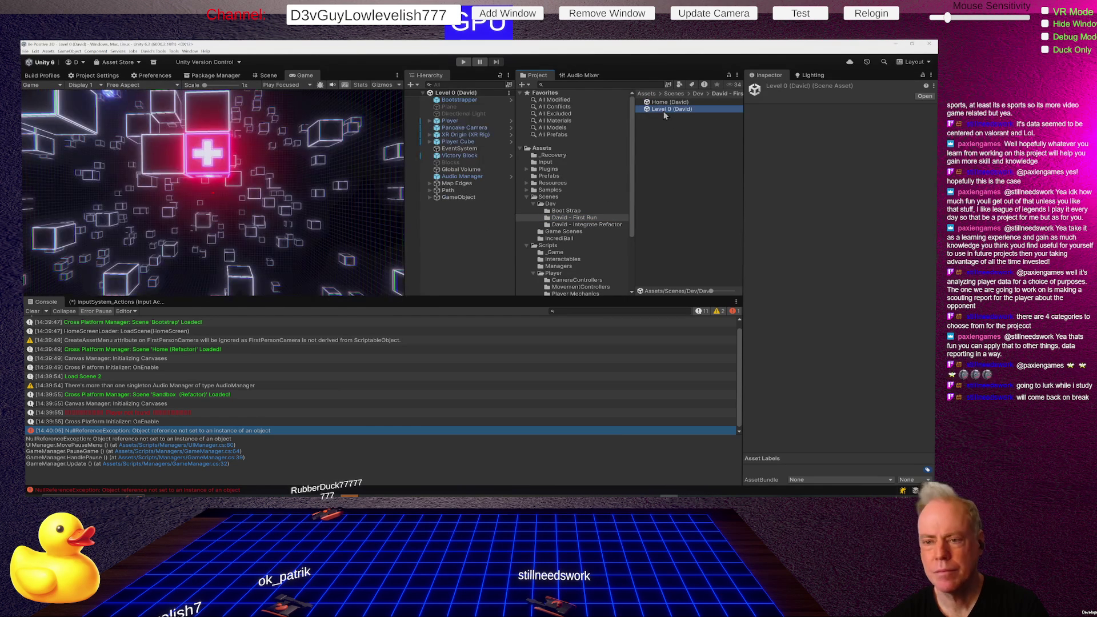
left_click(451, 121)
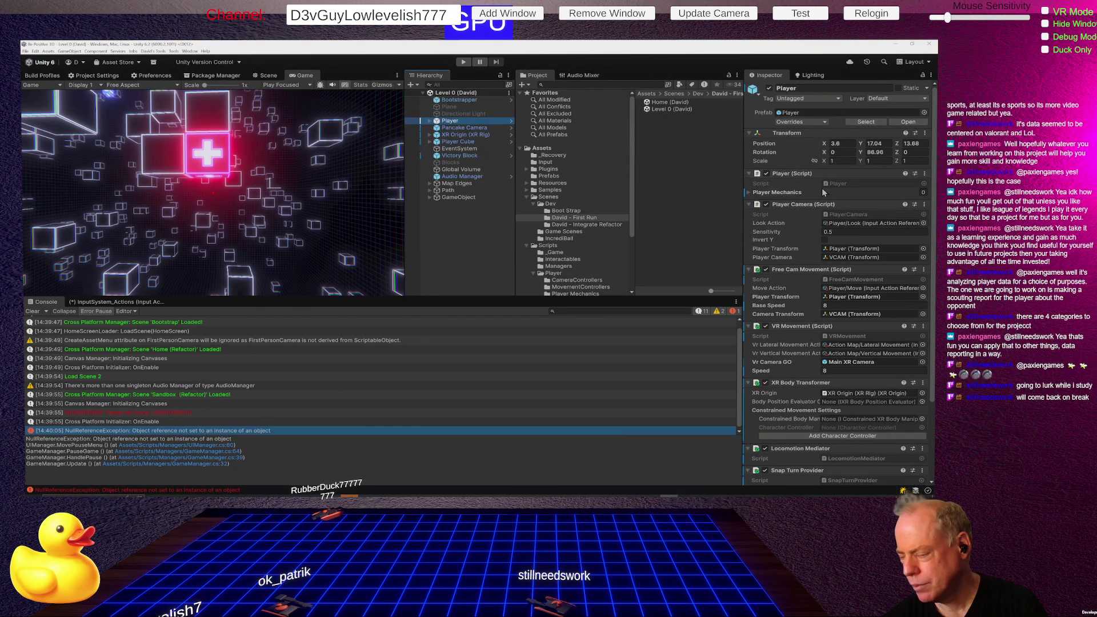
scroll(828, 247, "down", 4)
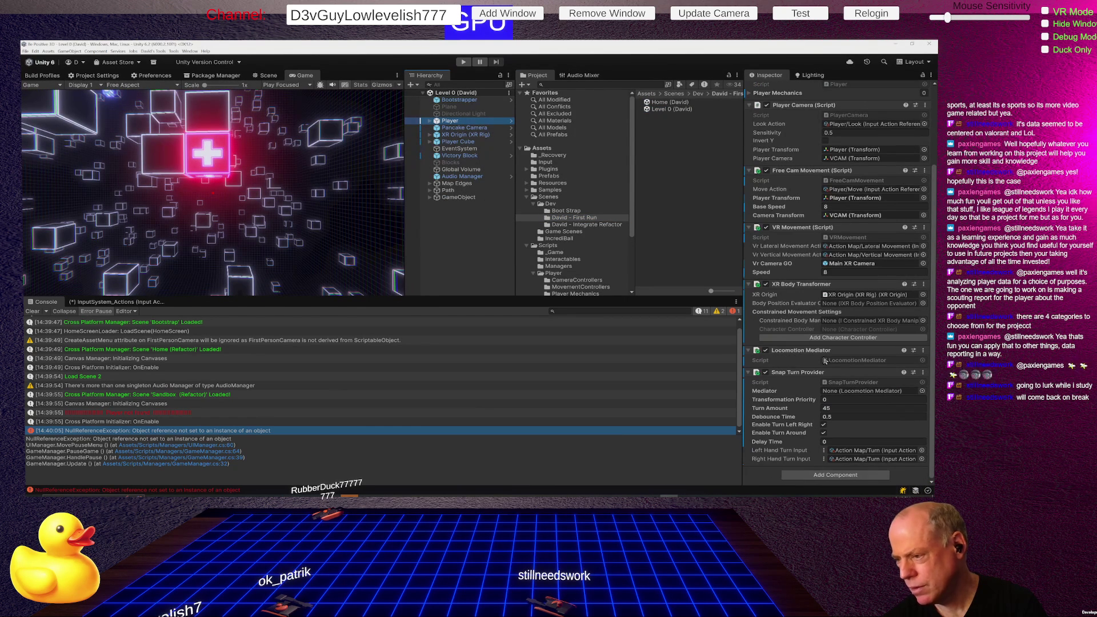
scroll(825, 361, "up", 4)
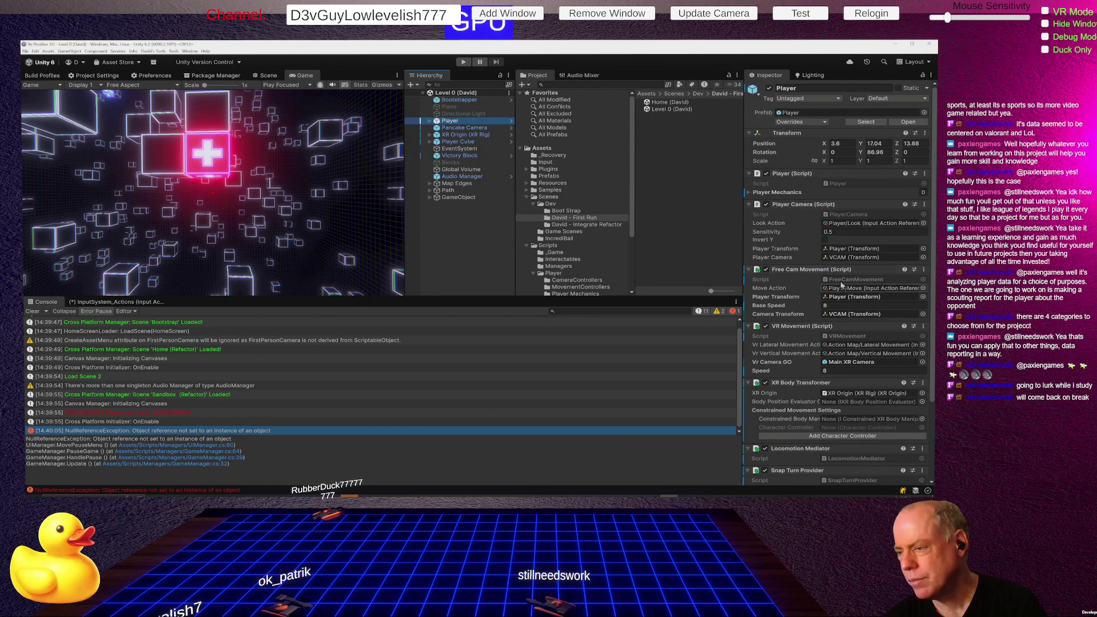
key("alt+Tab")
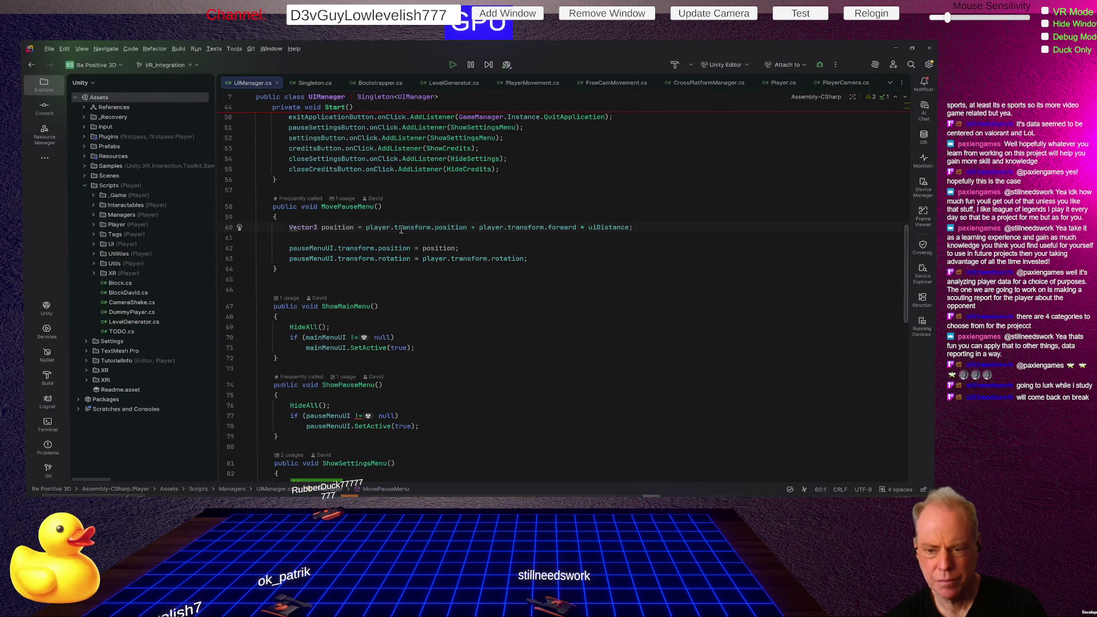
Step: Highlight the player field's usages and find its assignment via Utils.GetPseudoSingleton<Player>() in OnSceneLoaded
left_click(367, 228)
scroll(418, 240, "up", 3)
scroll(418, 239, "up", 10)
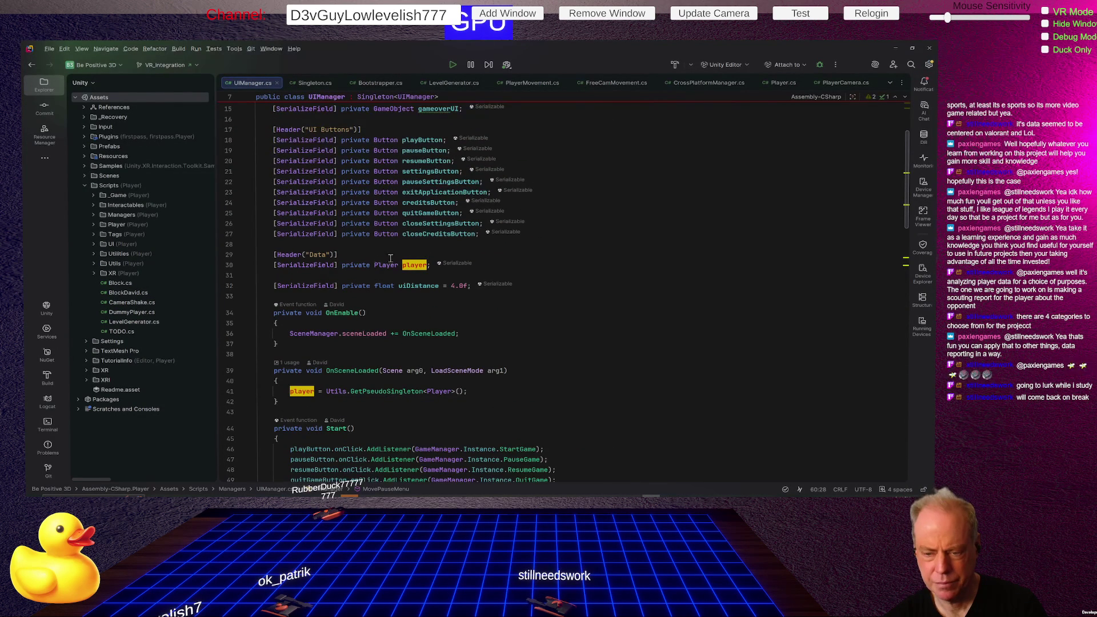
mouse_move(384, 267)
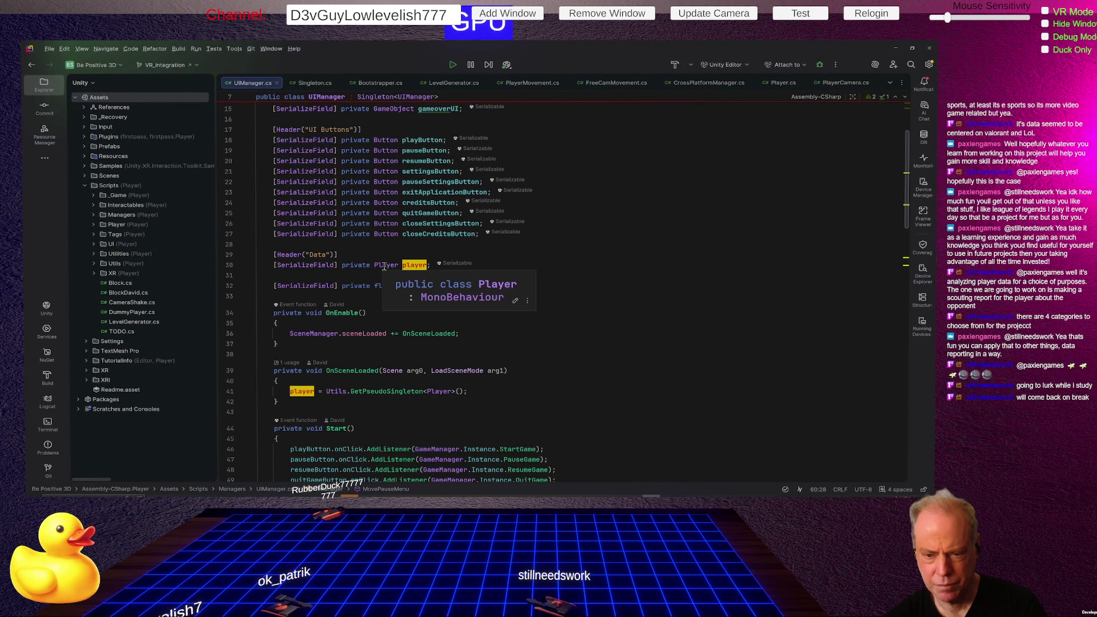
scroll(580, 273, "down", 3)
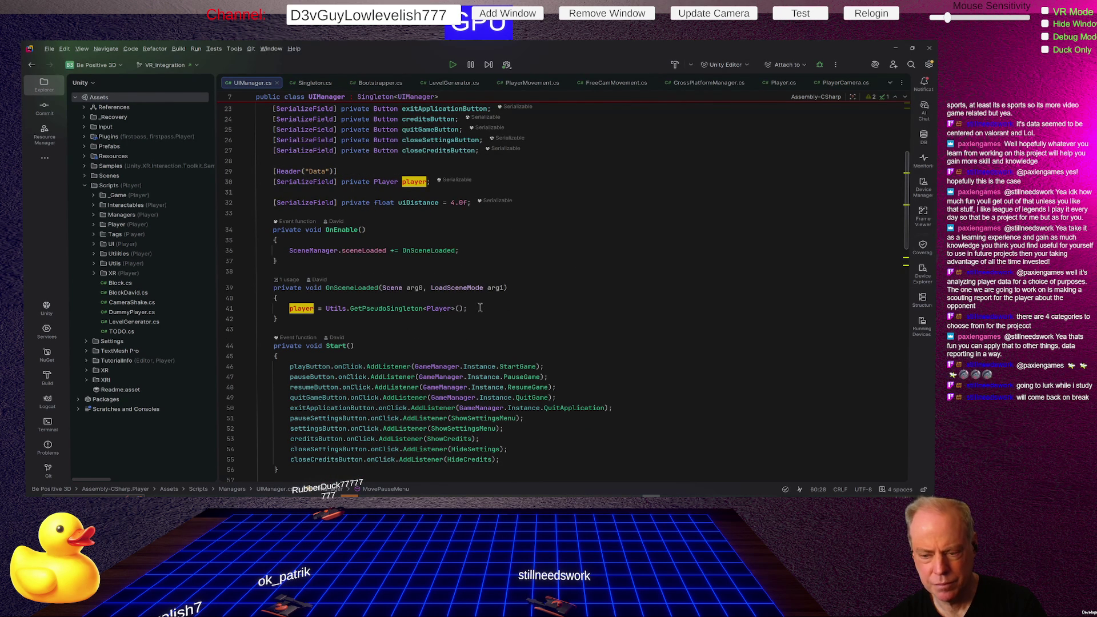
key("alt+Tab")
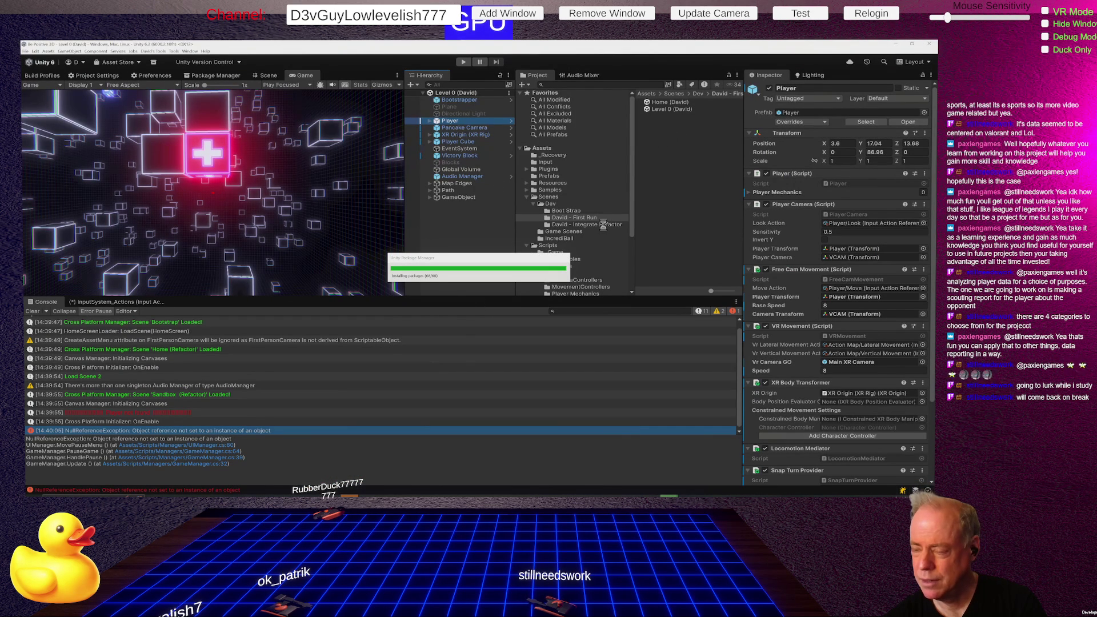
Step: Open Sandbox (Refactor) from David - Integrate Refactor and compare Player Cube and Player Camera components
left_click(604, 225)
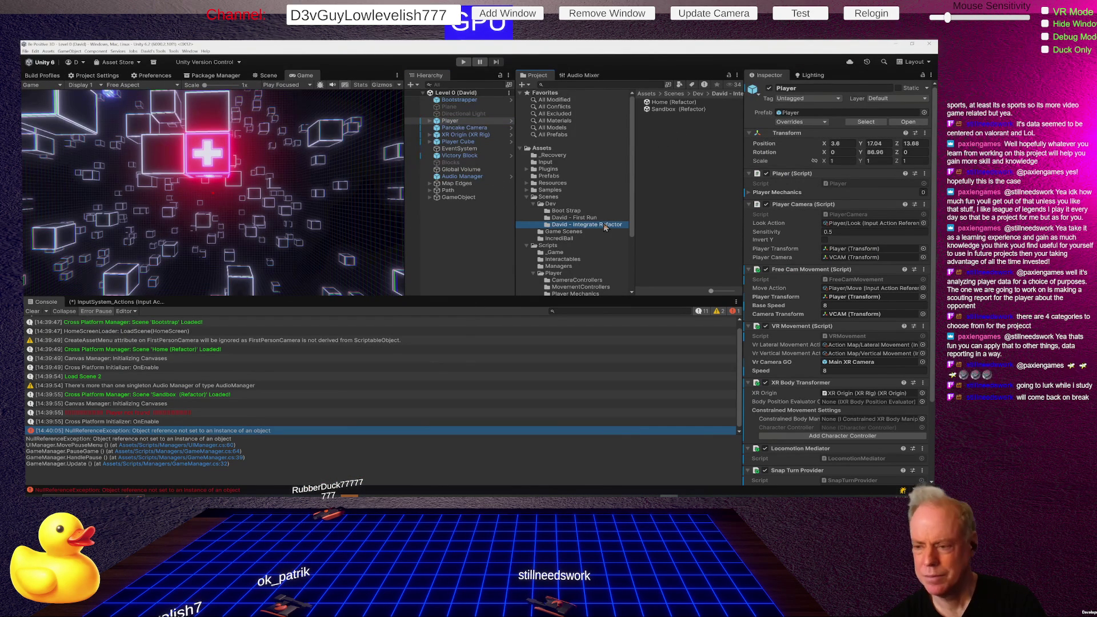
double_click(664, 109)
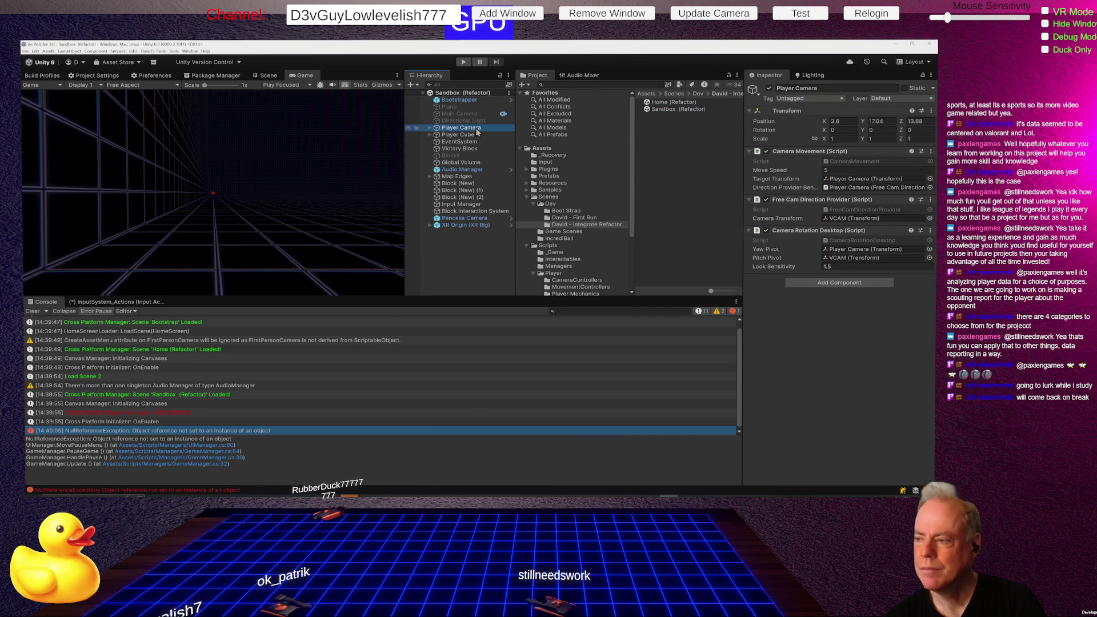
left_click(472, 136)
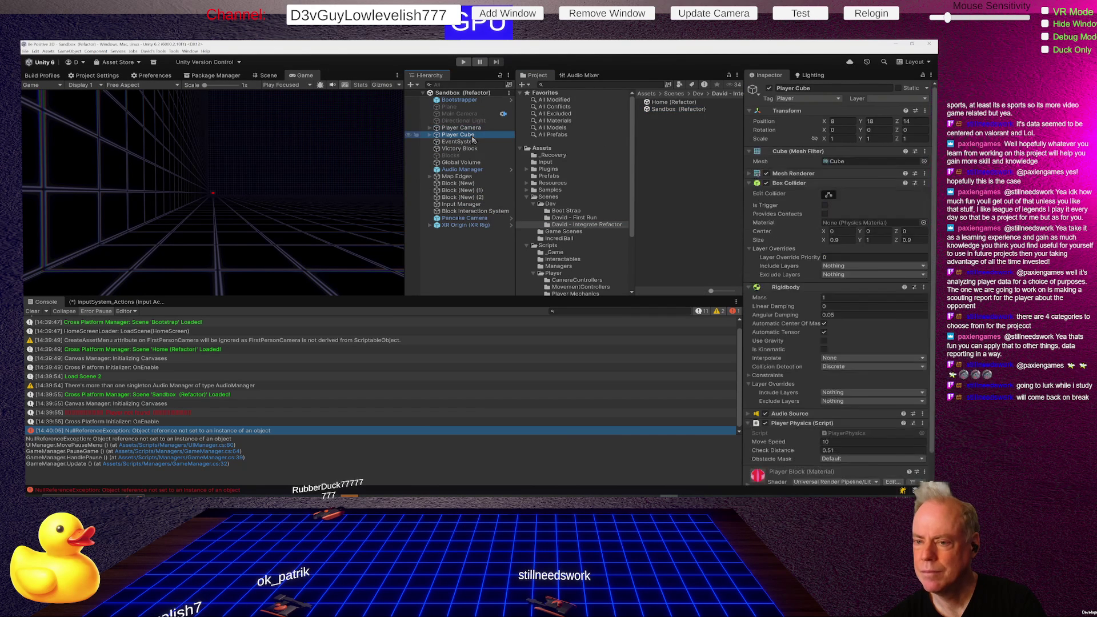
left_click(470, 129)
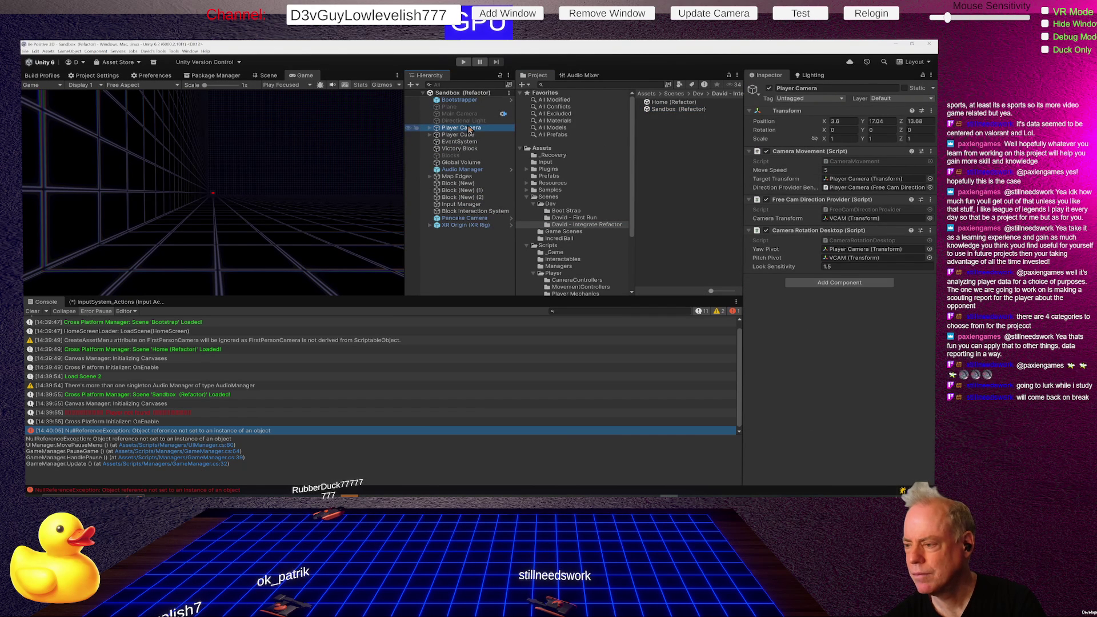
left_click(470, 136)
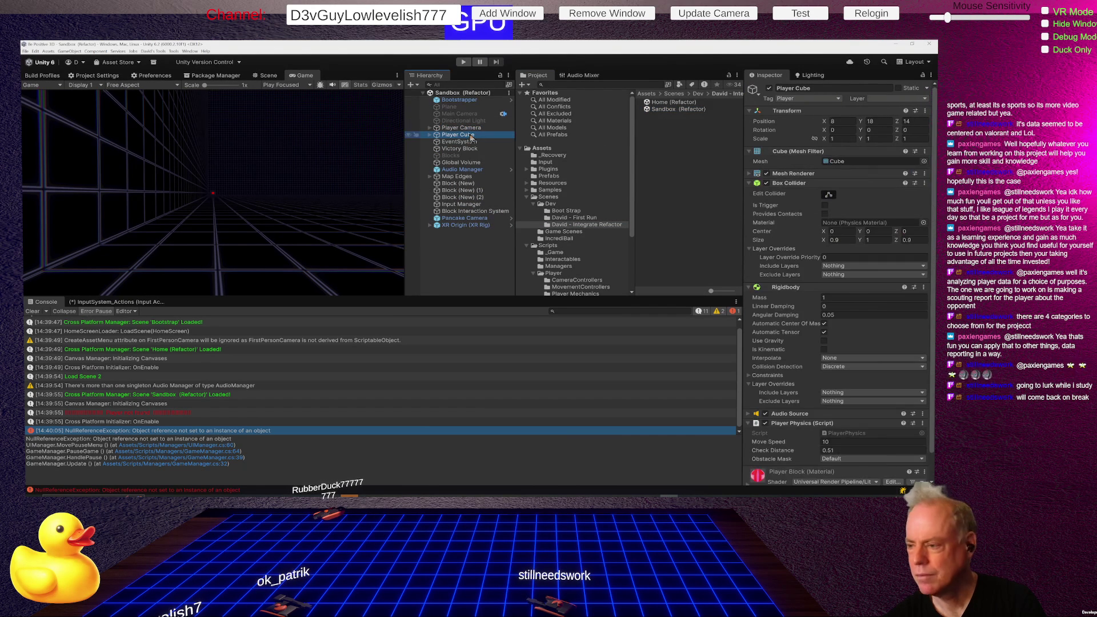
left_click(472, 128)
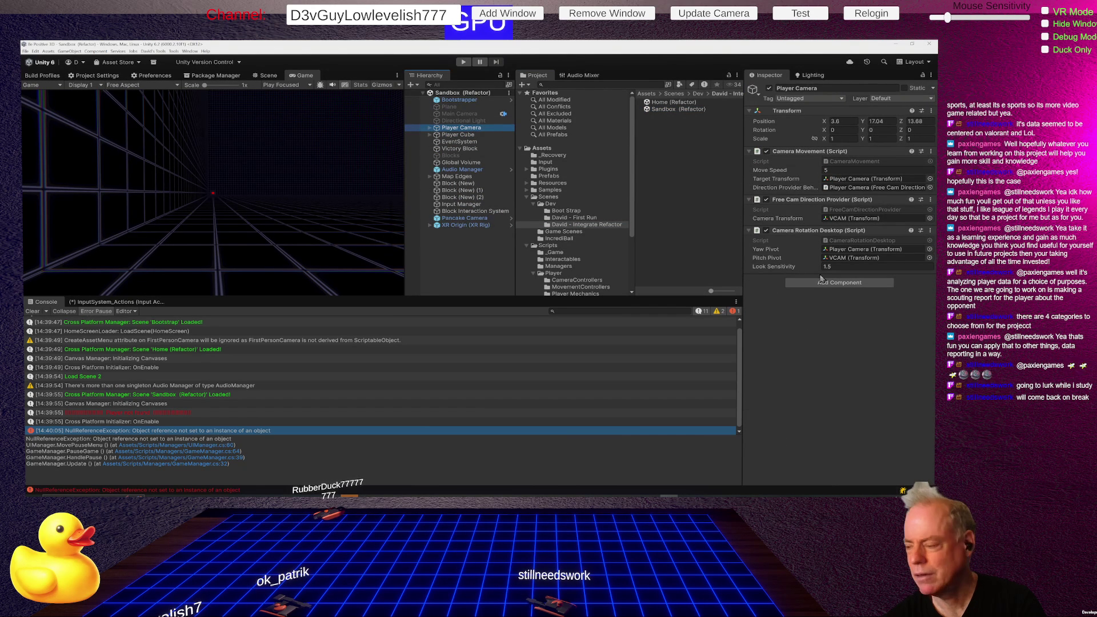
left_click(834, 282)
type("medi")
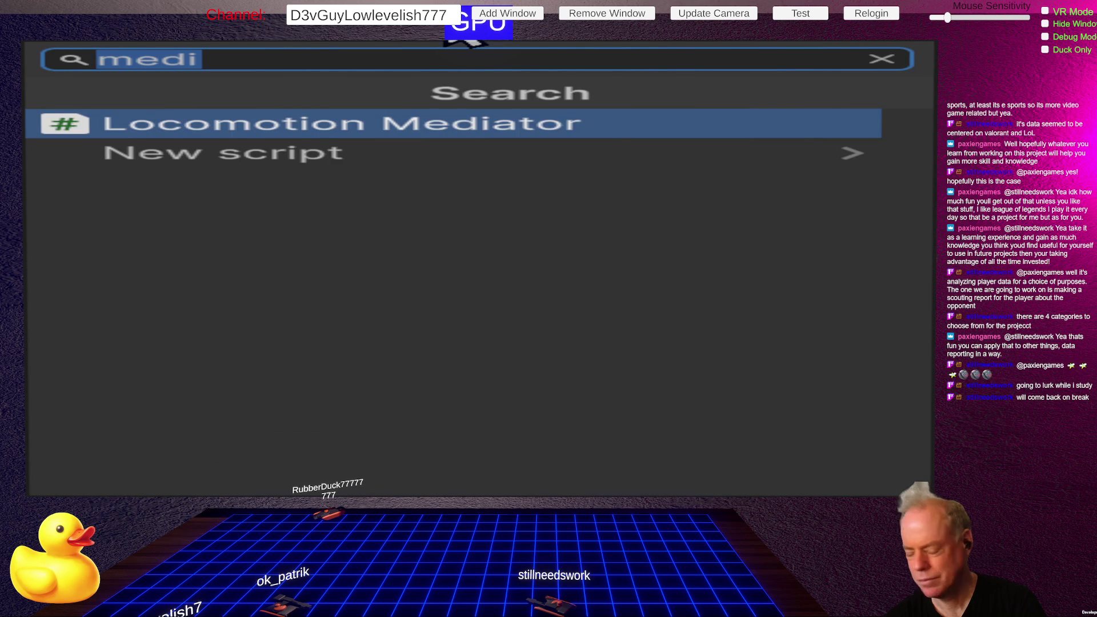
type("Player")
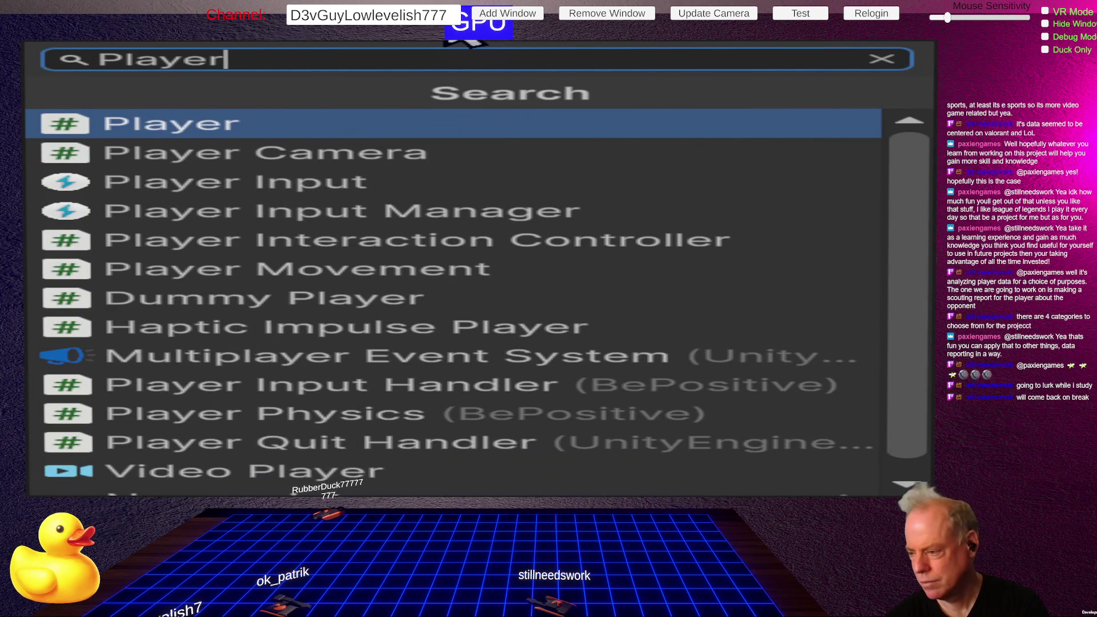
key("Return")
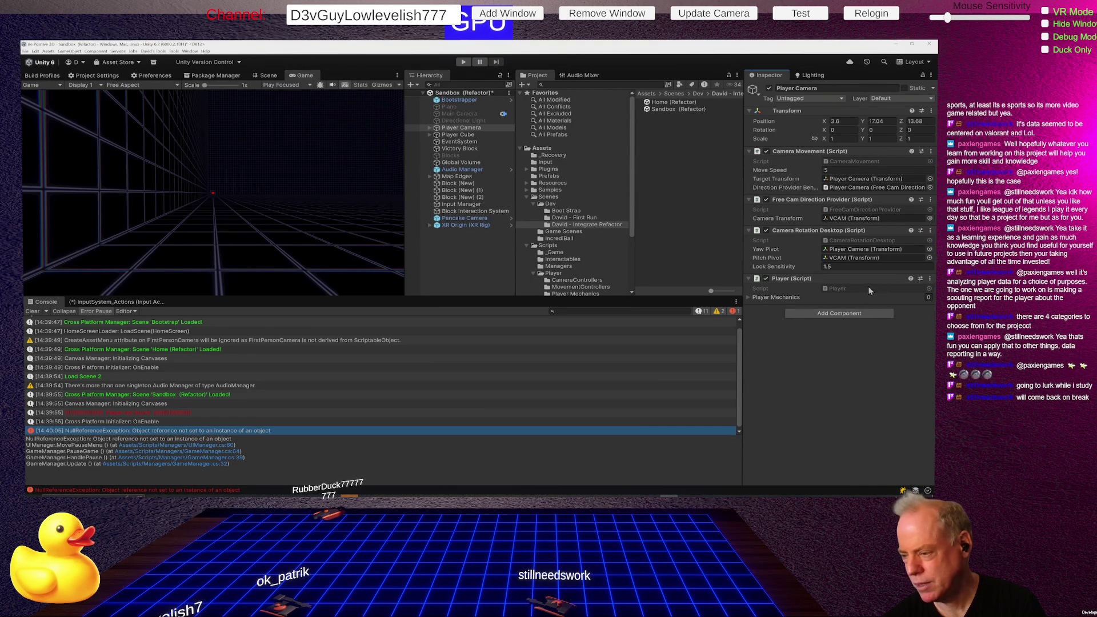
right_click(823, 279)
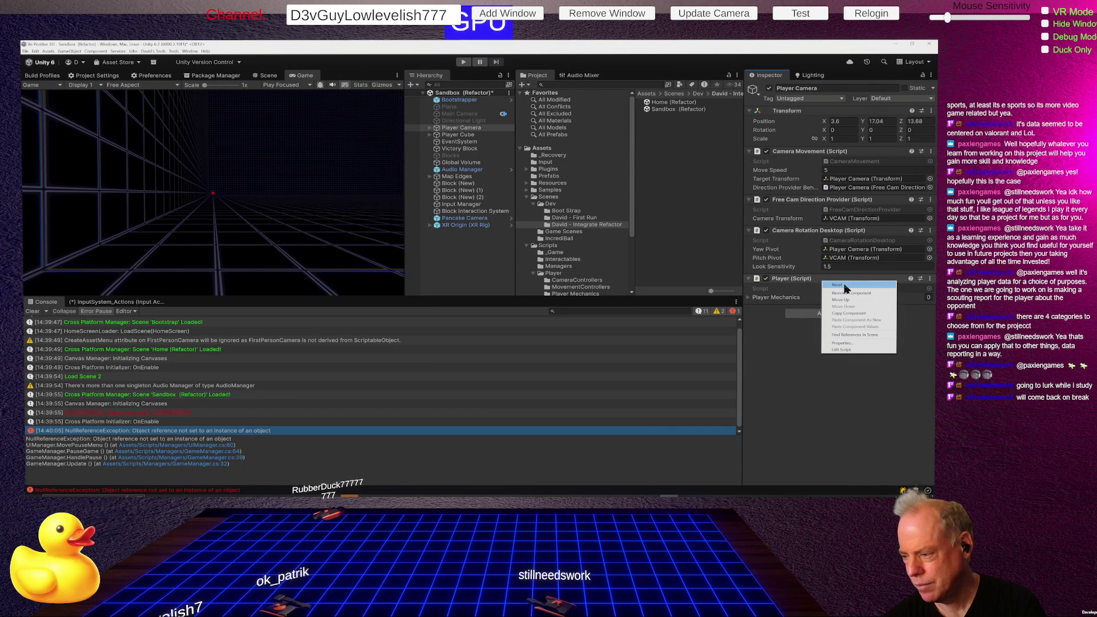
left_click(848, 293)
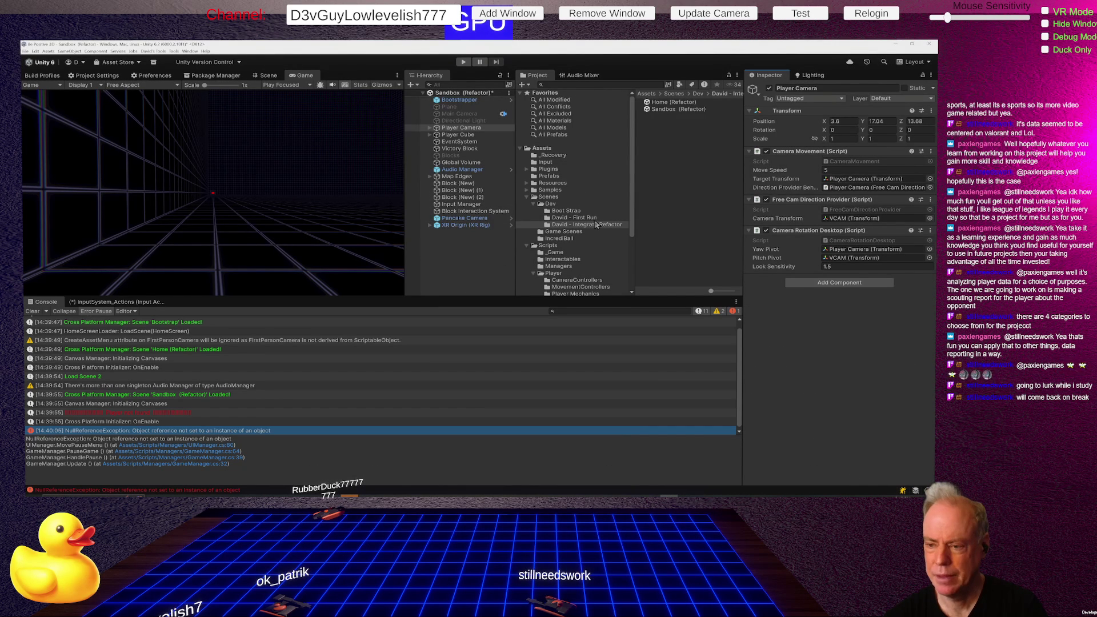
scroll(595, 224, "down", 5)
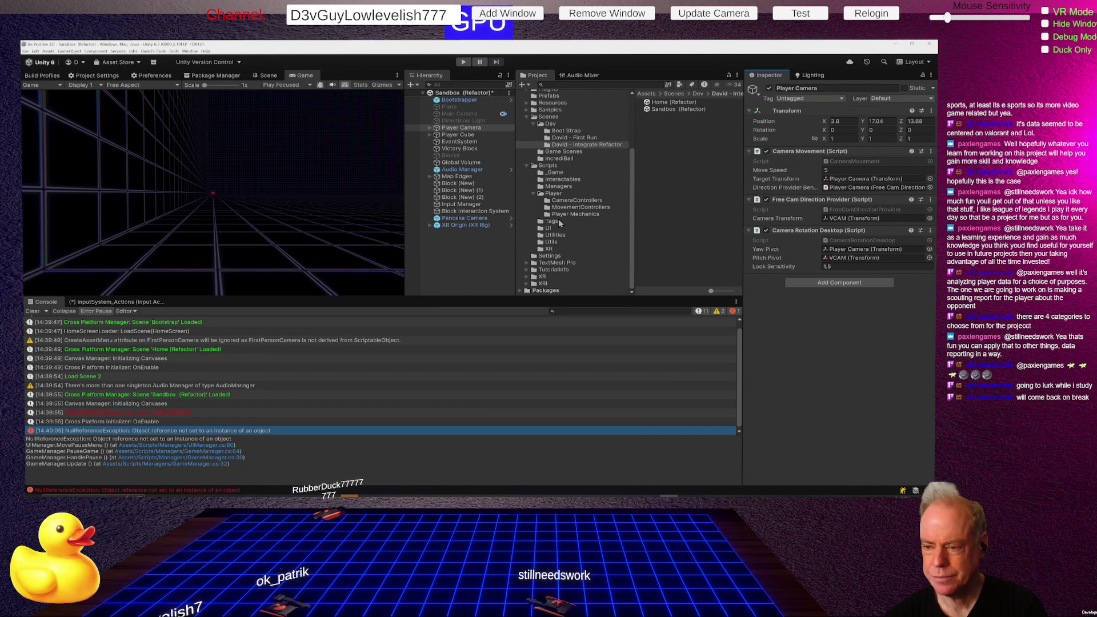
Step: Create a MonoBehaviour script named Player_TAG in the Tags folder and open it in Rider
left_click(560, 223)
right_click(641, 170)
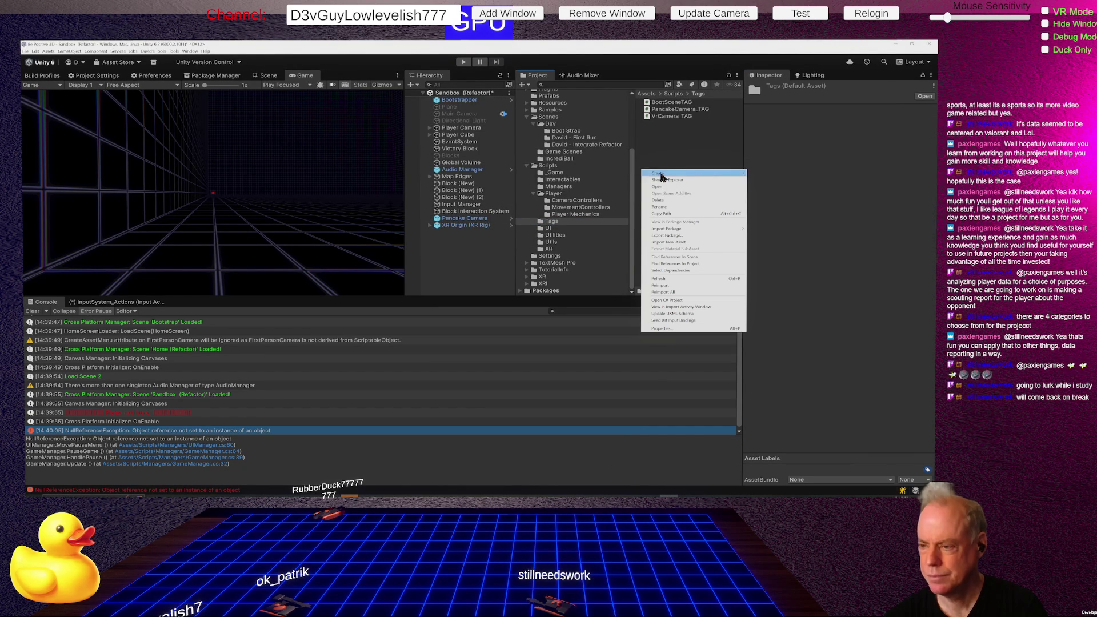
mouse_move(719, 176)
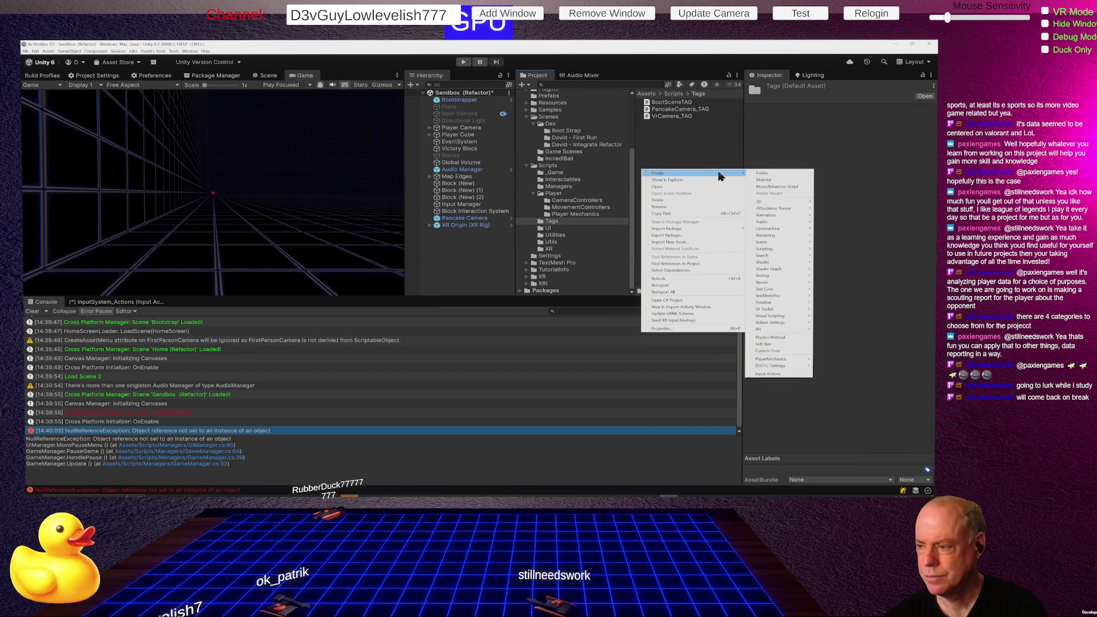
left_click(769, 187)
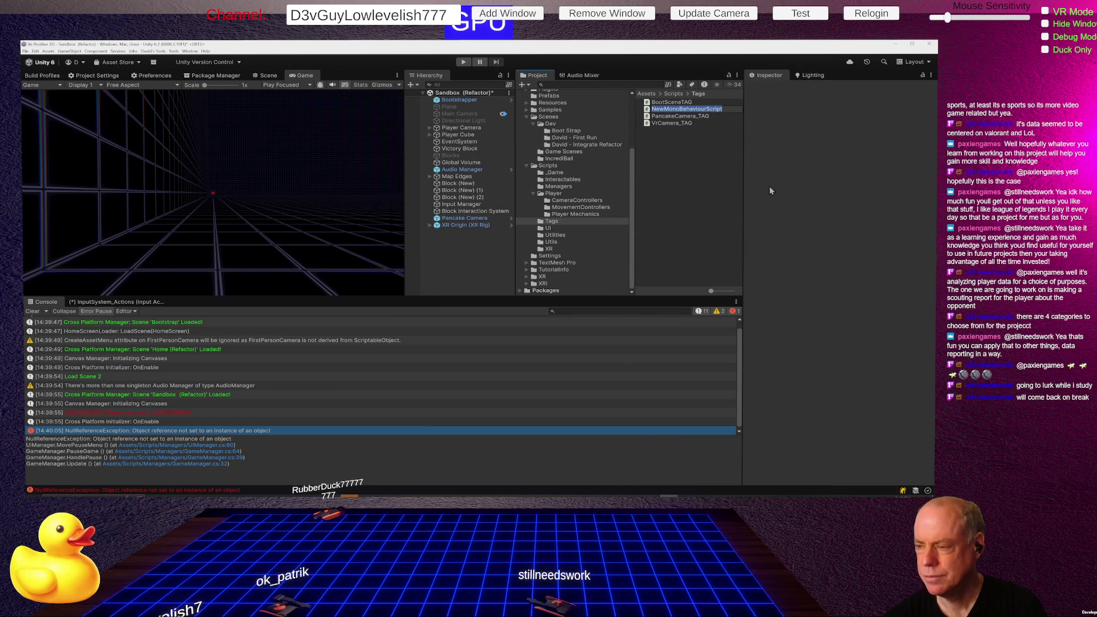
type("Playe")
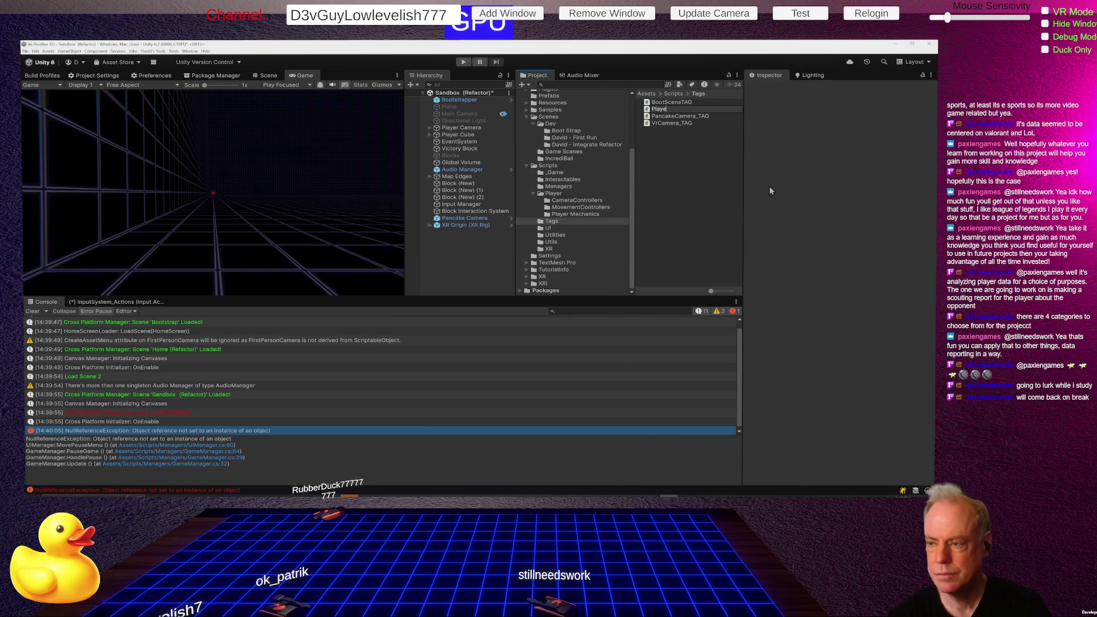
type("r_TAG")
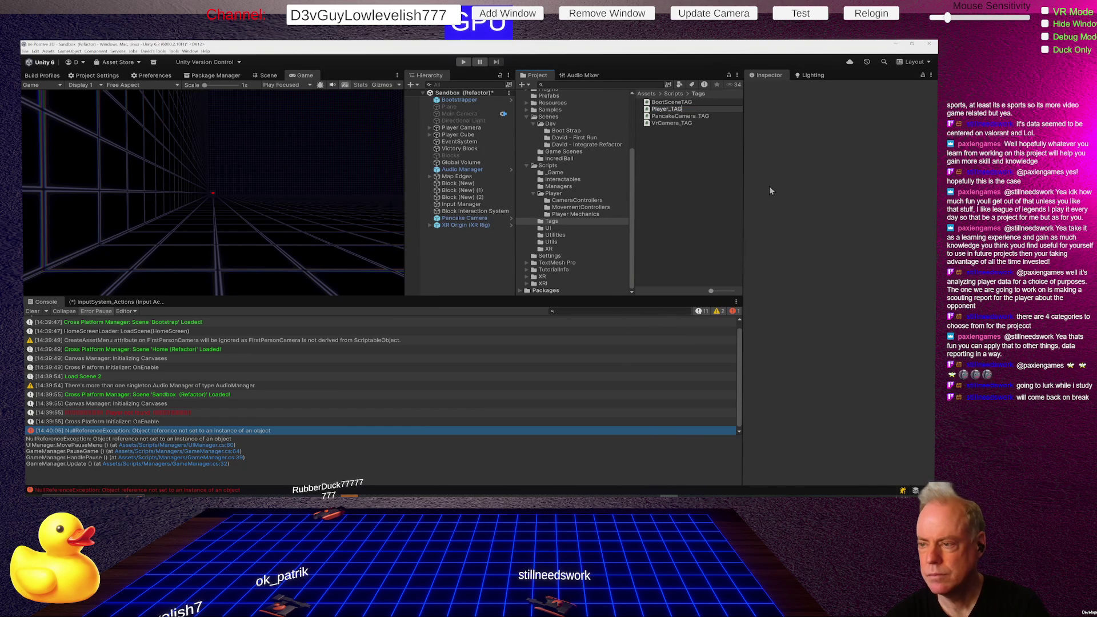
key("Return")
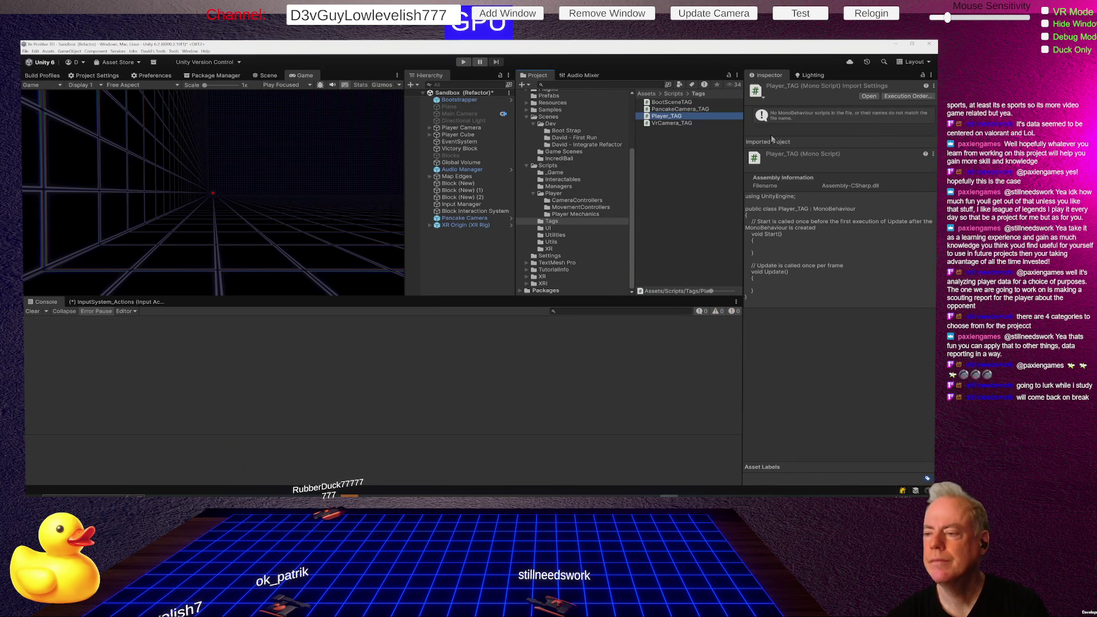
double_click(665, 118)
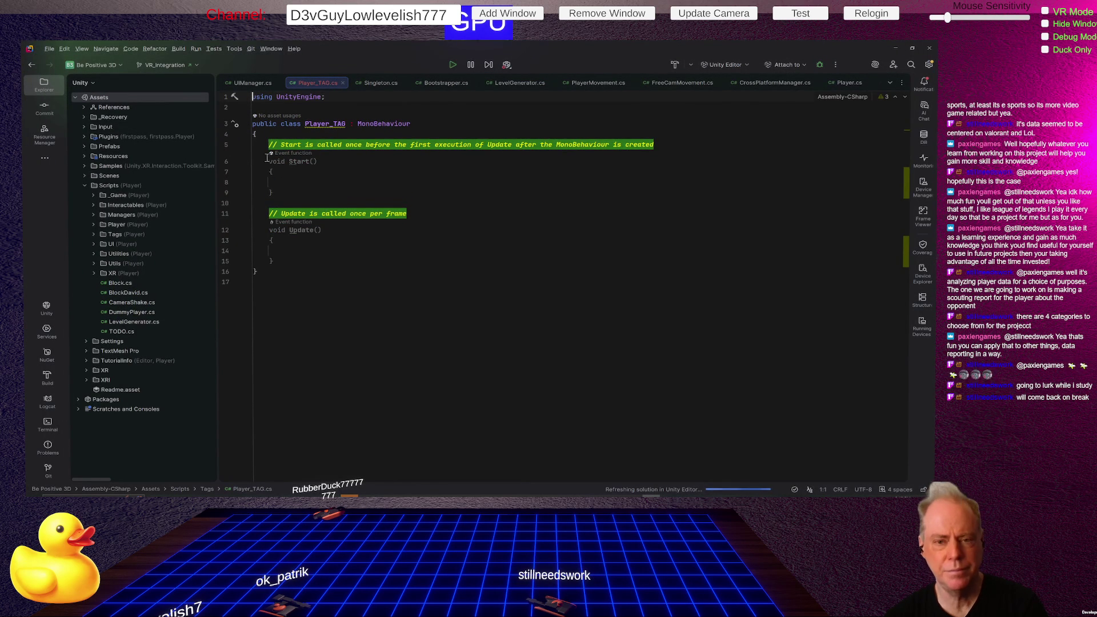
Step: Delete the Start and Update methods, keeping the using UnityEngine line after an undo
left_click_drag(252, 143, 214, 260)
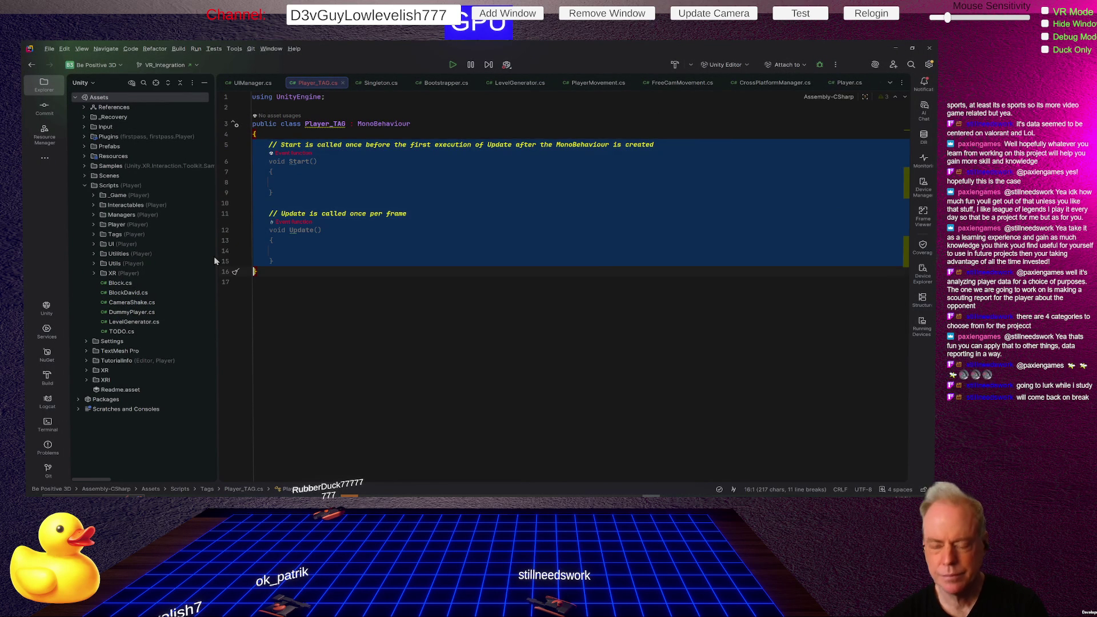
key("BackSpace")
key("Up")
key("Up")
key("Up")
key("shift+Down")
key("shift+Down")
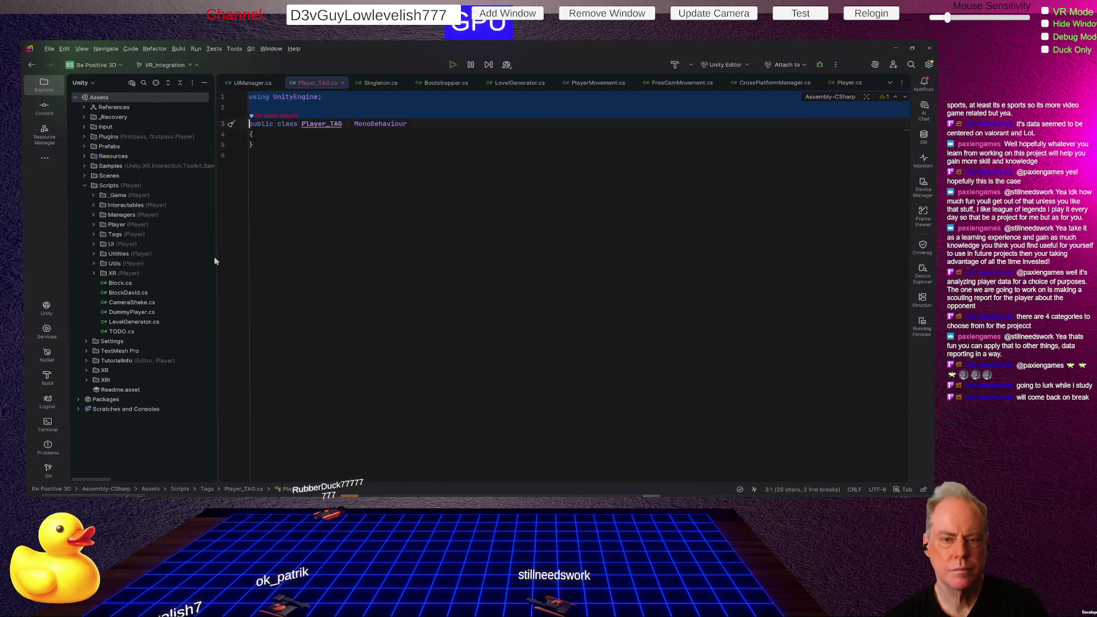
key("BackSpace")
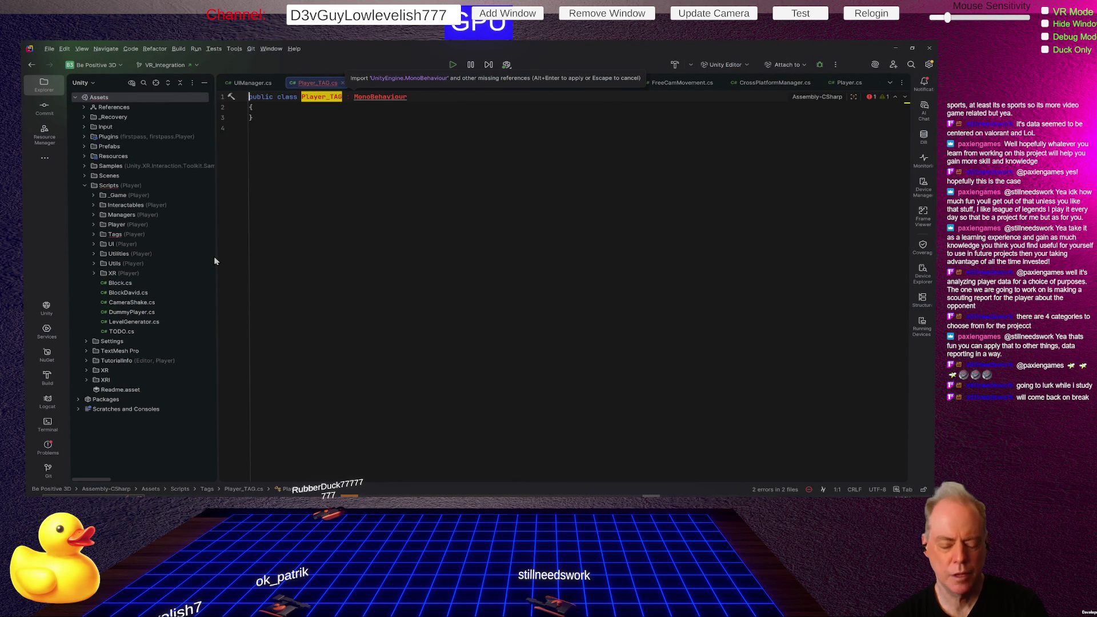
key("ctrl+z")
key("ctrl+z")
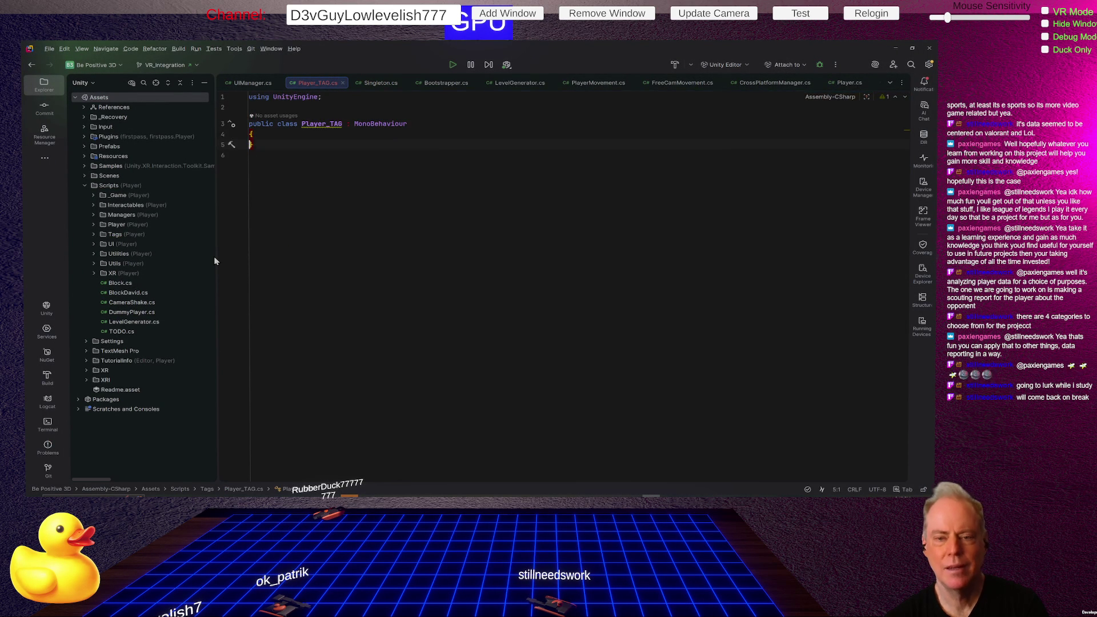
Step: Add a blank line after the using line and let Unity recompile Player_TAG
key("alt+Tab")
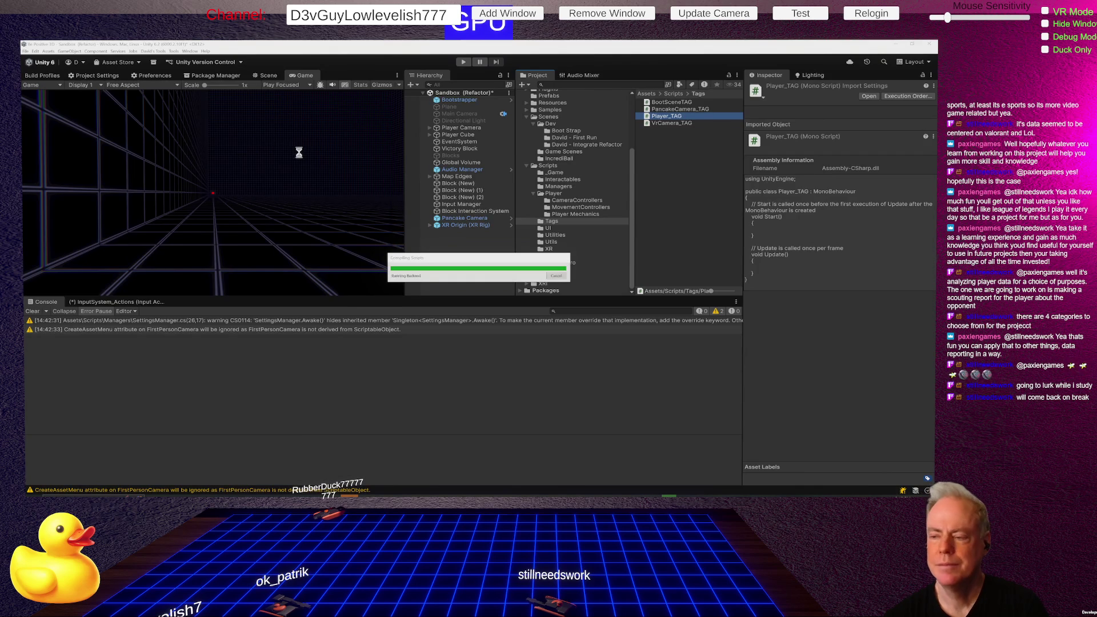
key("alt+Tab")
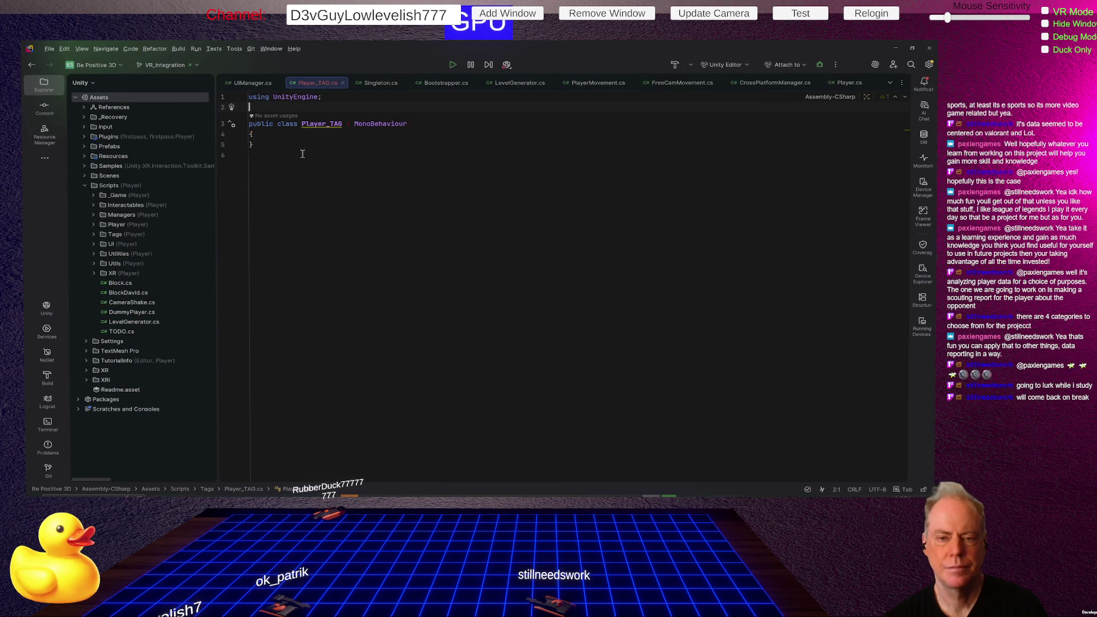
key("Return")
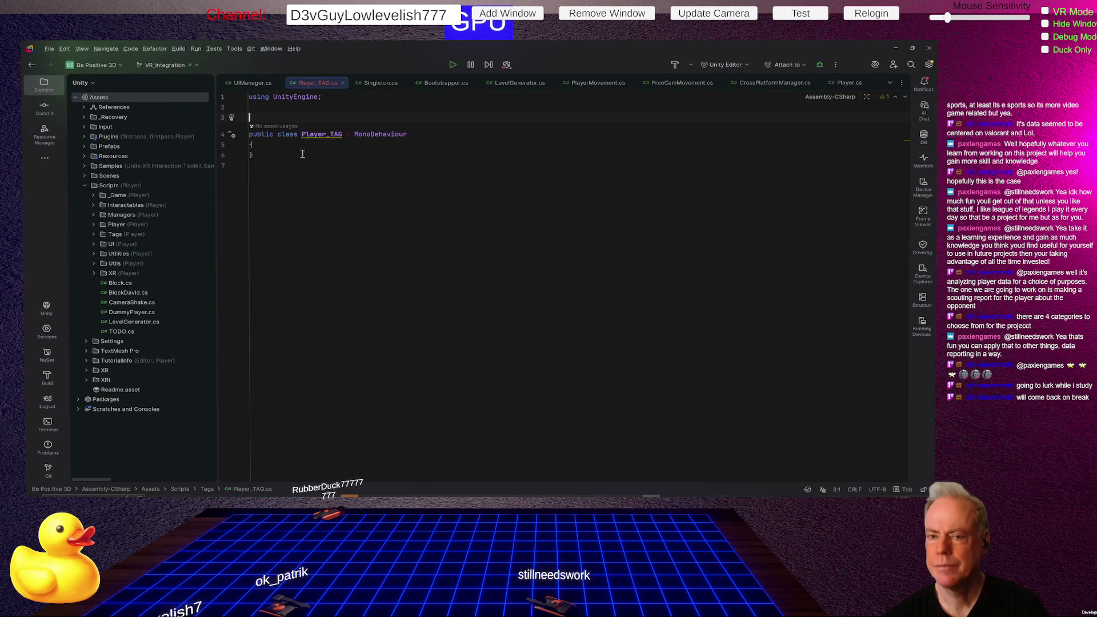
key("alt+Tab")
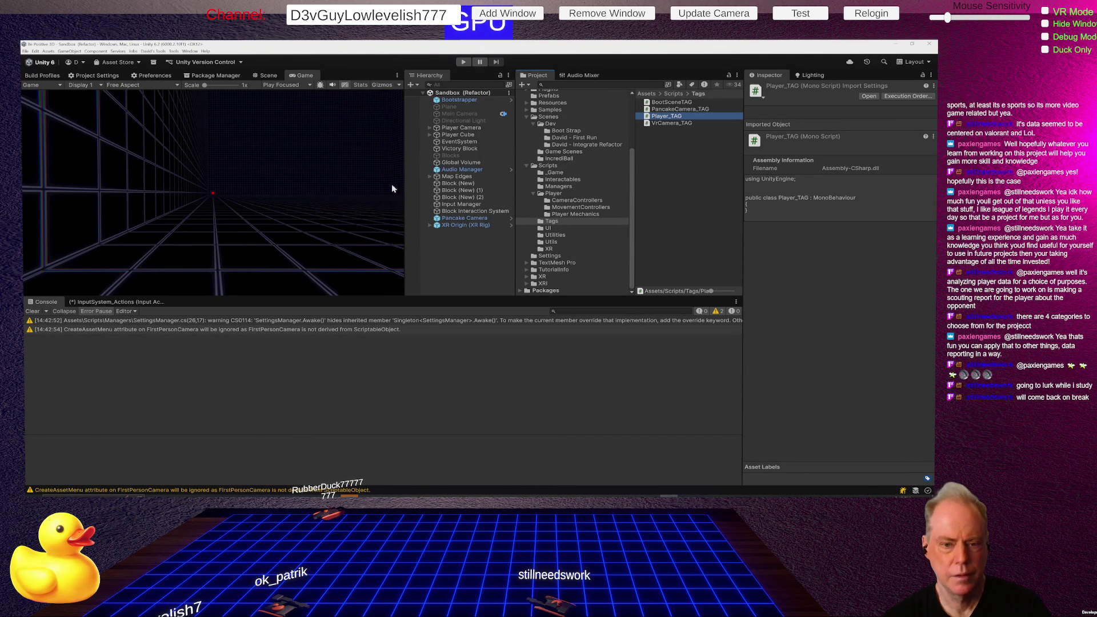
Step: Show the Scene view, orbit out to the cubes, and select Pancake Camera with XR Origin
left_click(269, 76)
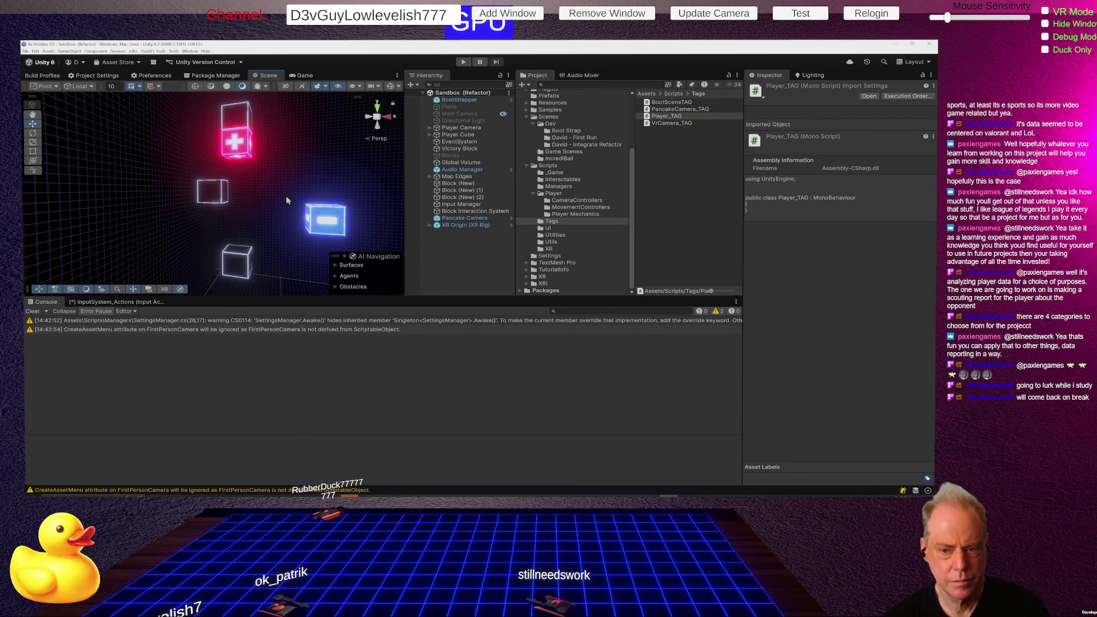
left_click_drag(311, 166, 189, 236)
left_click(464, 218)
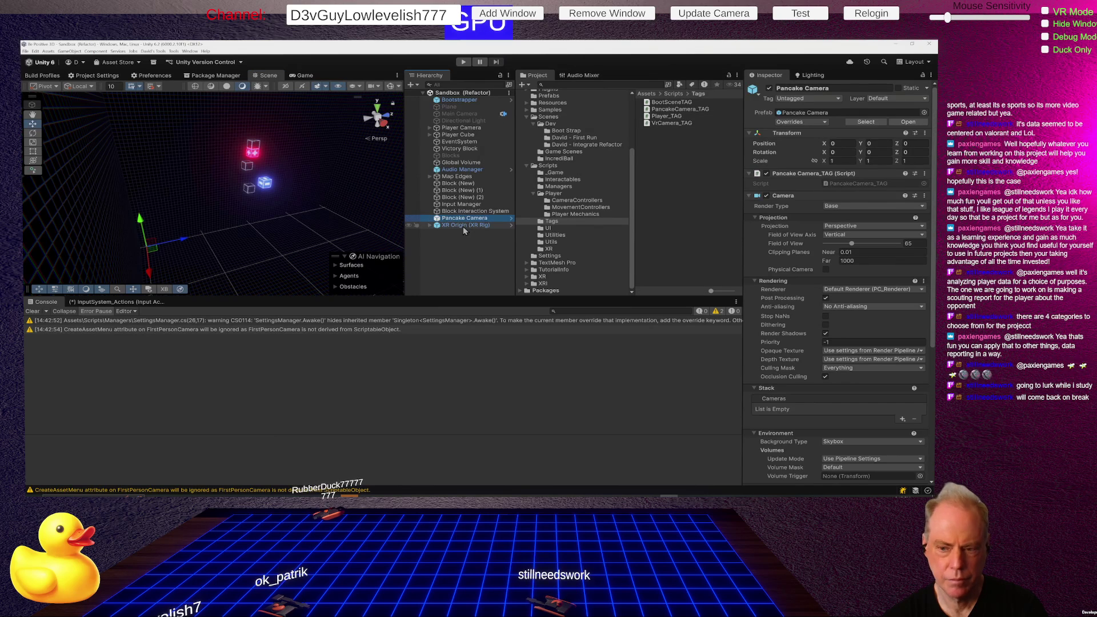
left_click(463, 227)
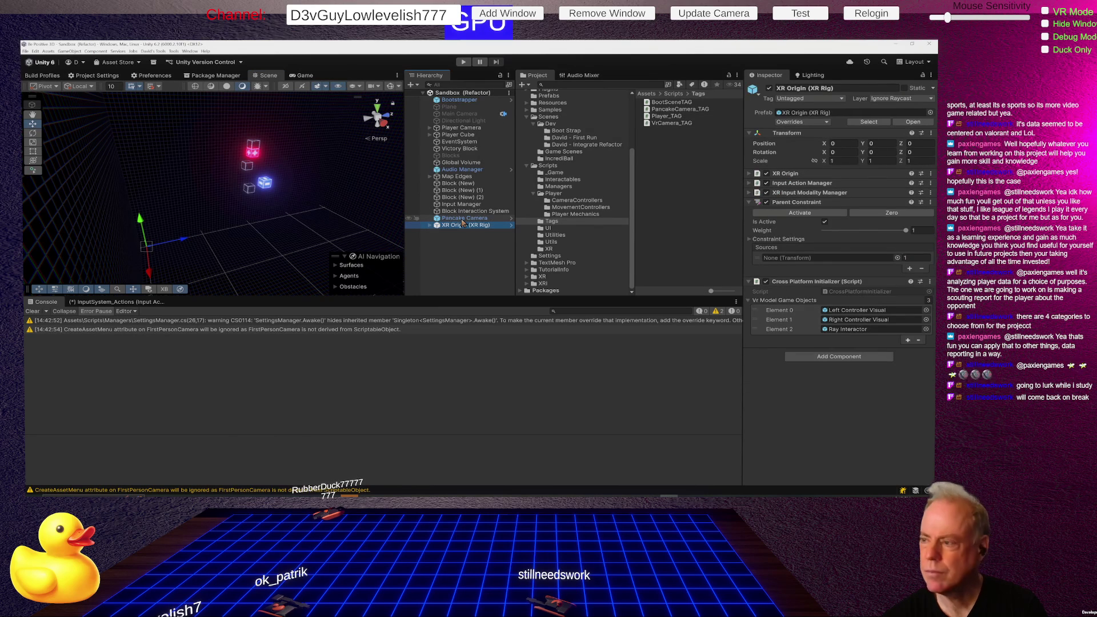
left_click(463, 220, "ctrl")
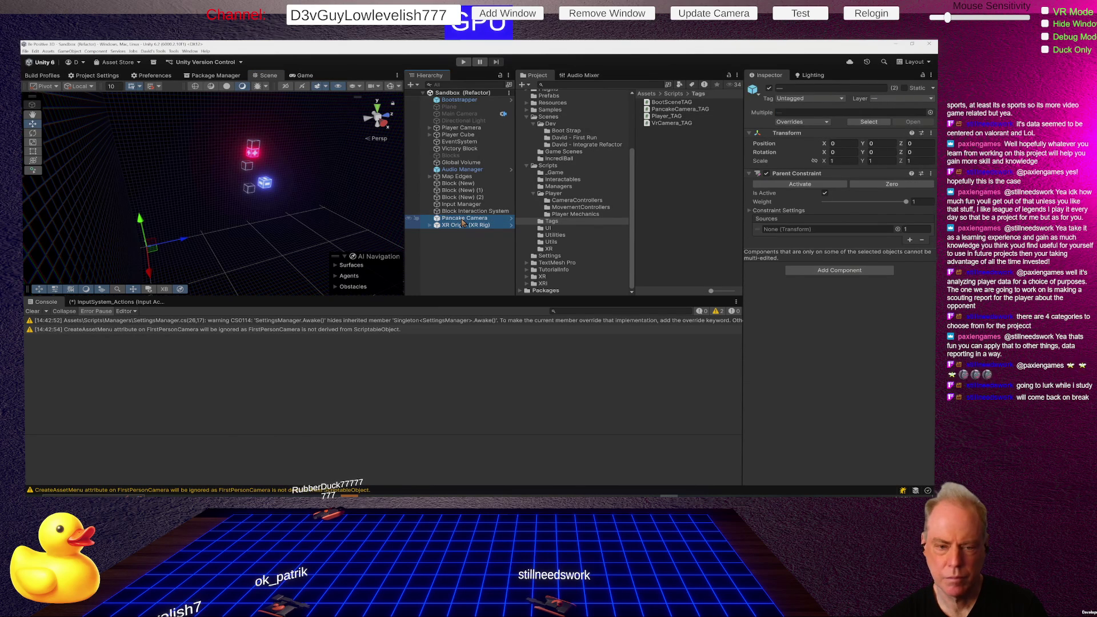
Step: Move both cameras together, then review Player Camera and Pancake Camera's Parent Constraint
left_click(155, 241)
left_click_drag(197, 201, 172, 232)
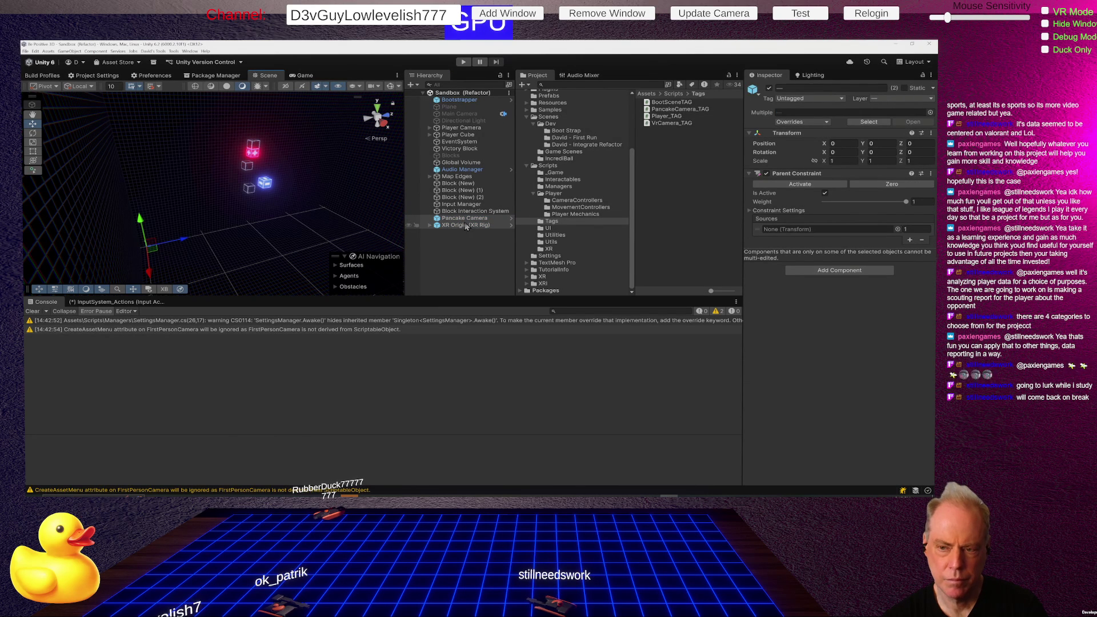
left_click(461, 128)
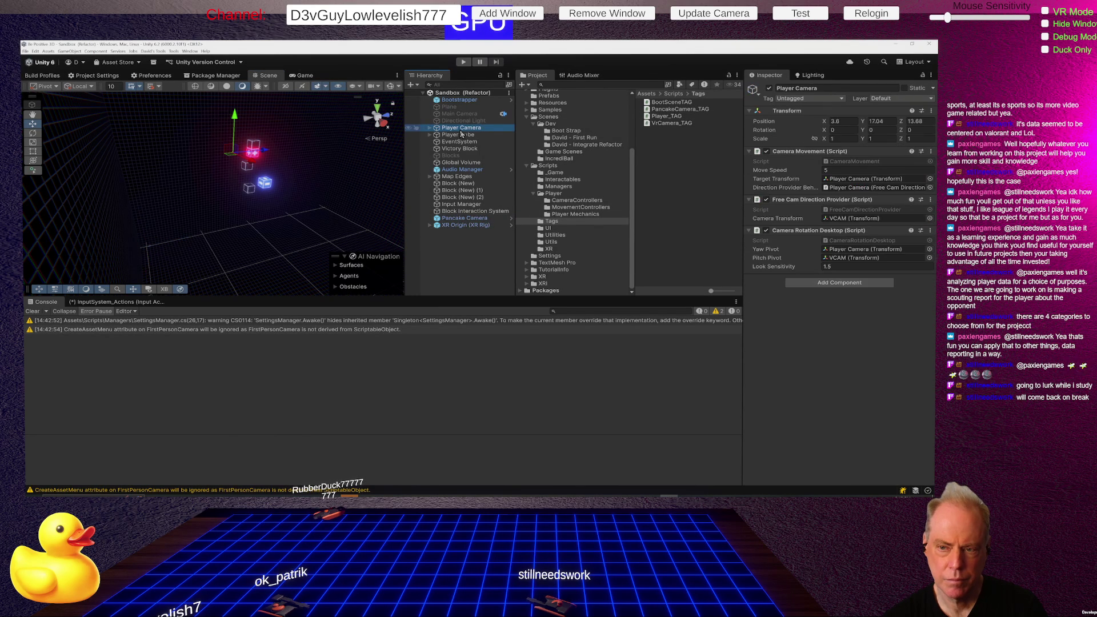
left_click(466, 219)
scroll(871, 346, "down", 5)
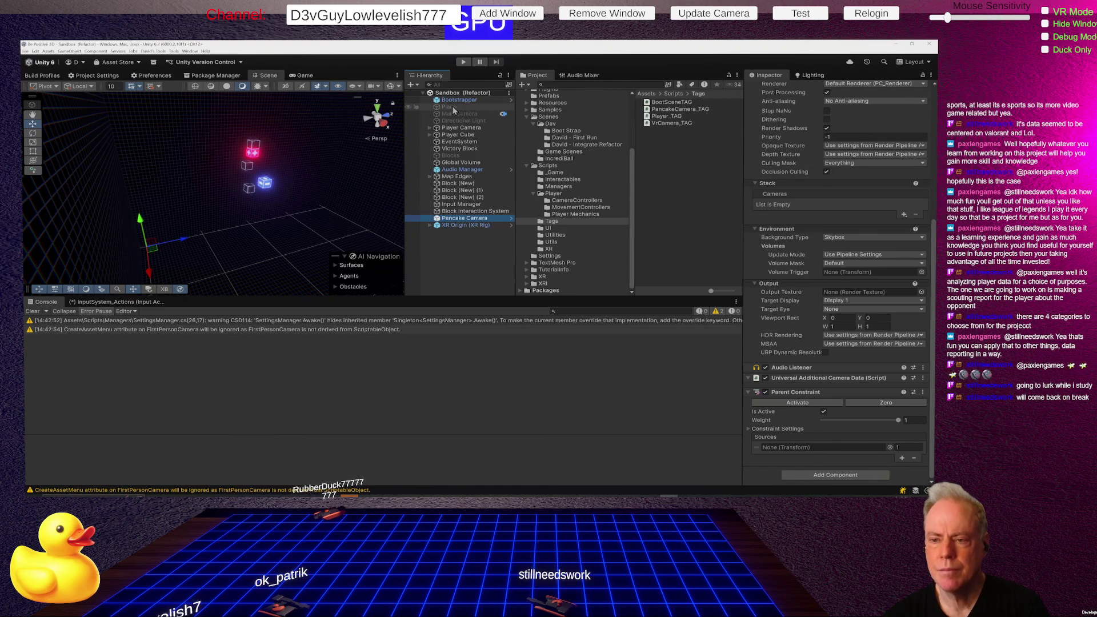
Step: Set Player Camera as XR Origin (XR Rig)'s Parent Constraint source, placing it at 3.6, 17.04, 13.68
left_click(466, 129)
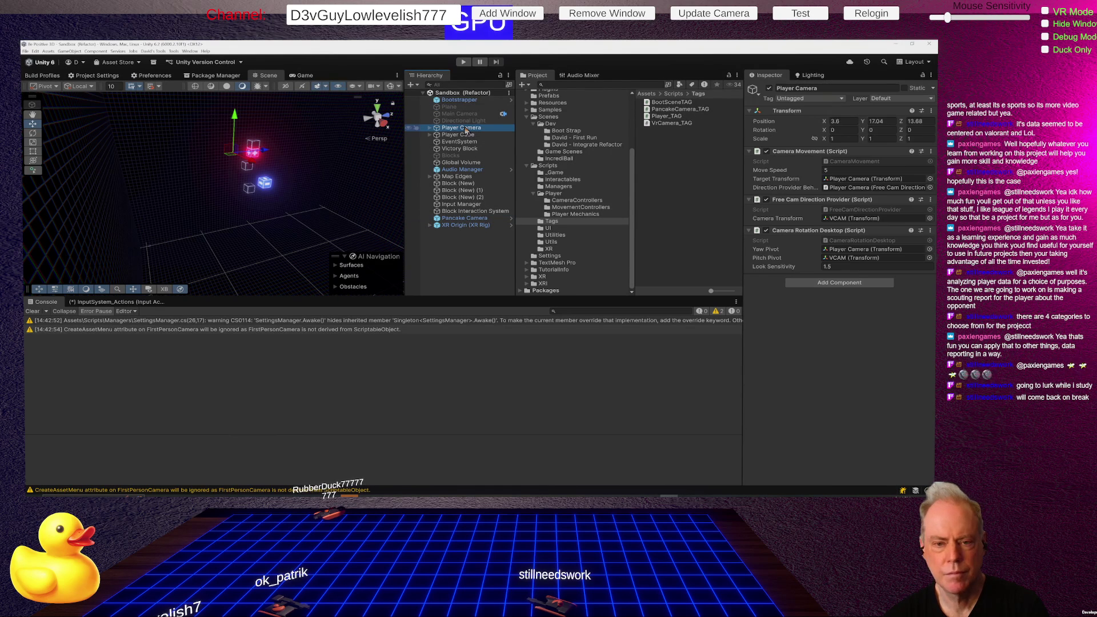
left_click(429, 128)
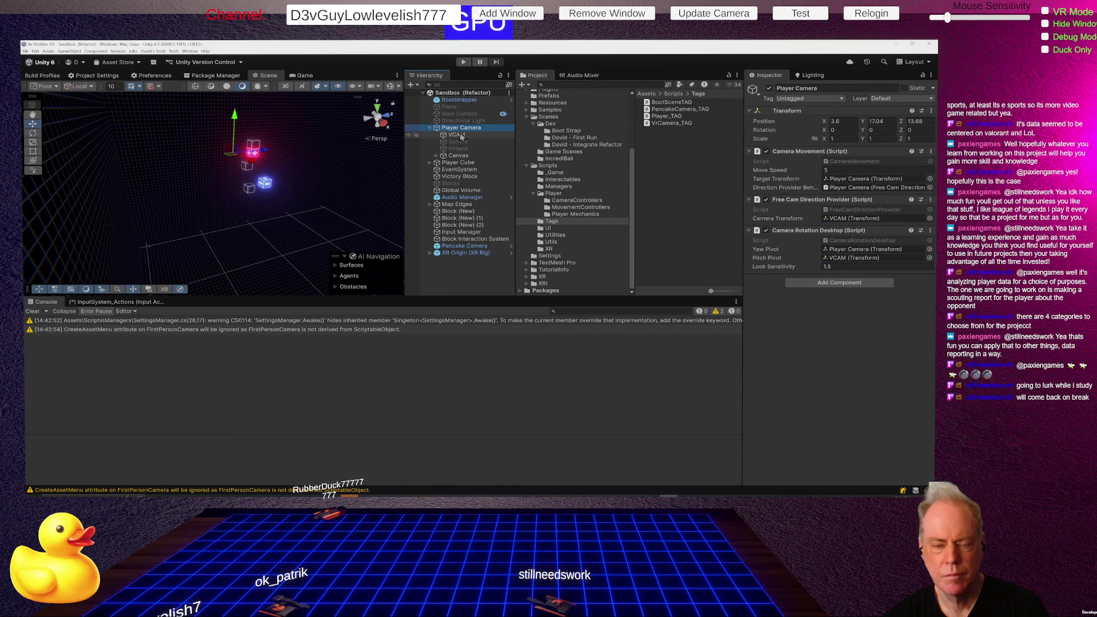
left_click(468, 254)
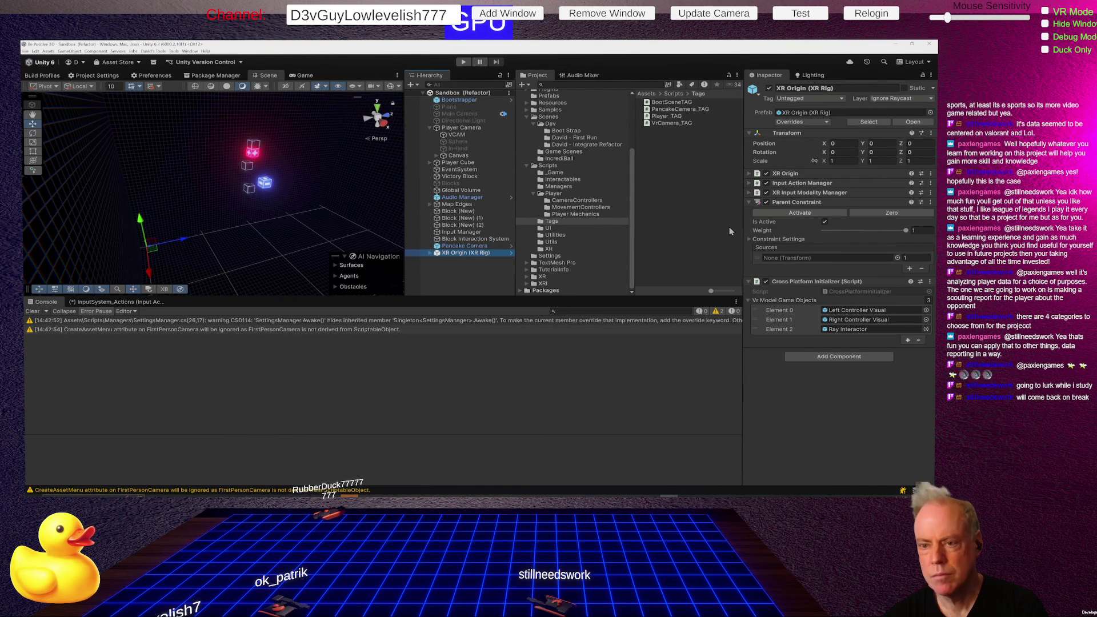
mouse_move(467, 128)
left_mouse_down()
mouse_move(675, 174)
mouse_move(805, 270)
mouse_move(791, 262)
left_mouse_up()
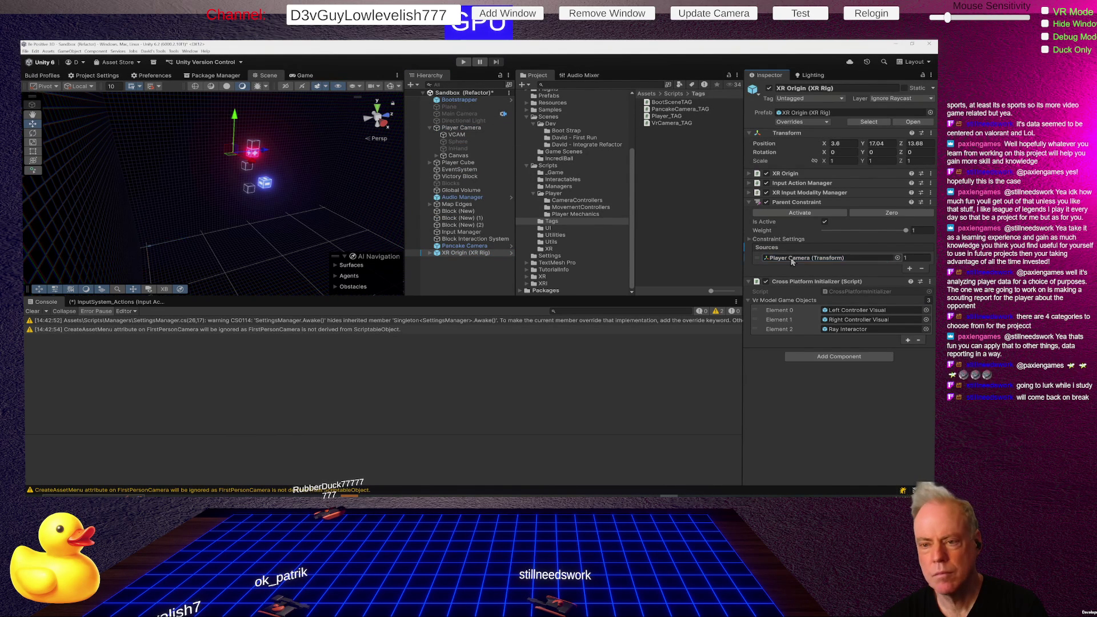
left_click(460, 245)
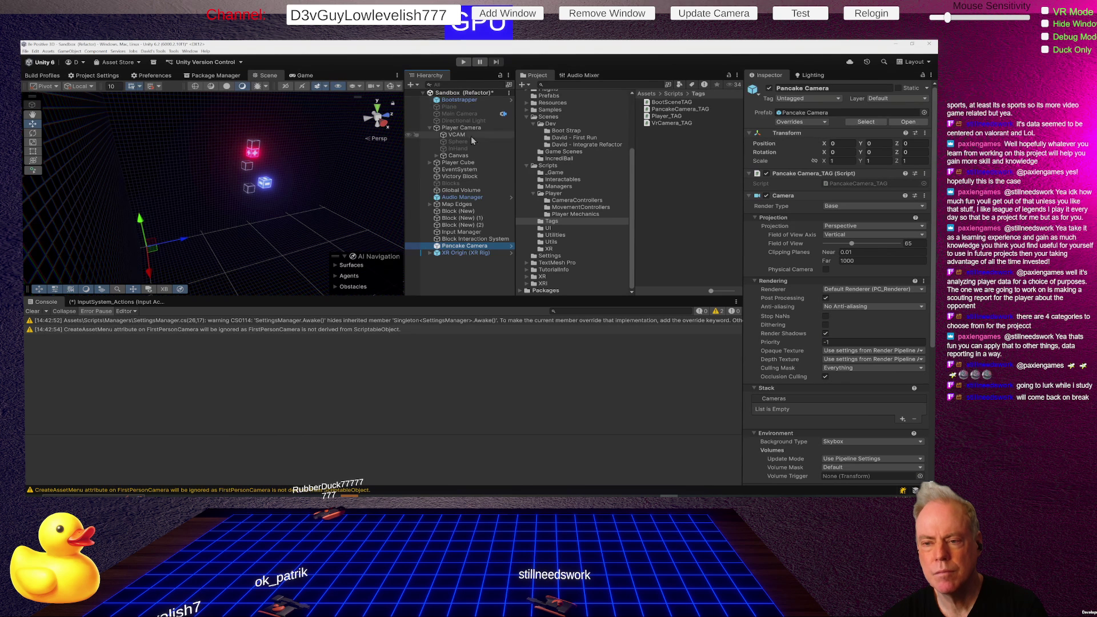
Step: Try dragging the Pancake Camera's Parent Constraint higher, then dismiss the Cannot restructure Prefab instance warning
left_click_drag(721, 308, 816, 406)
scroll(805, 386, "down", 5)
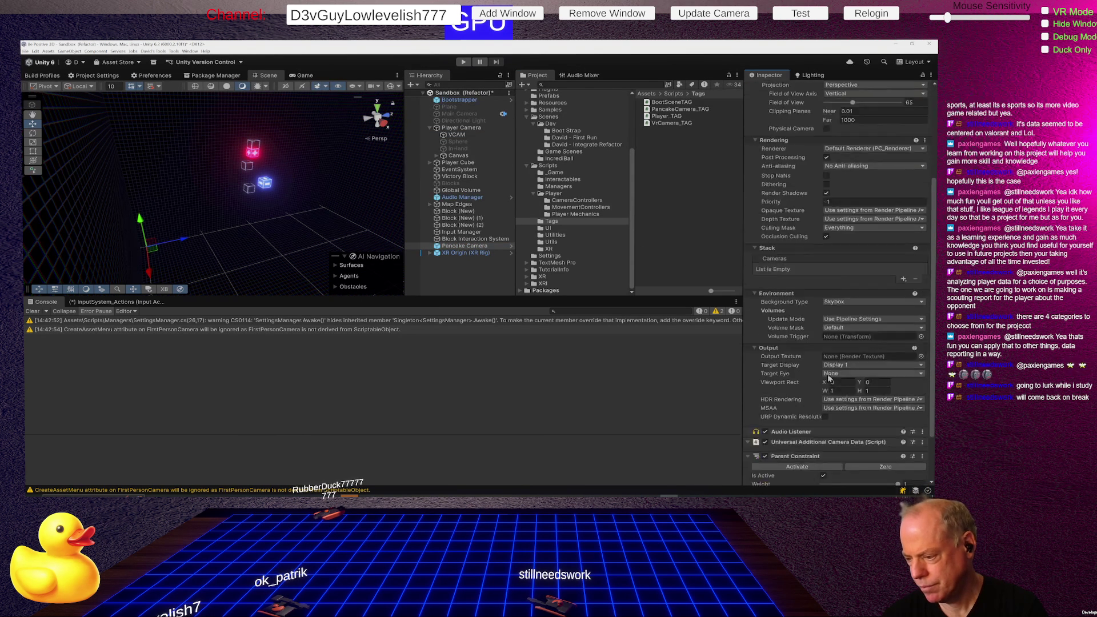
mouse_move(825, 309)
left_mouse_down()
mouse_move(857, 392)
mouse_move(824, 113)
mouse_move(855, 194)
mouse_move(832, 229)
mouse_move(823, 369)
left_mouse_up()
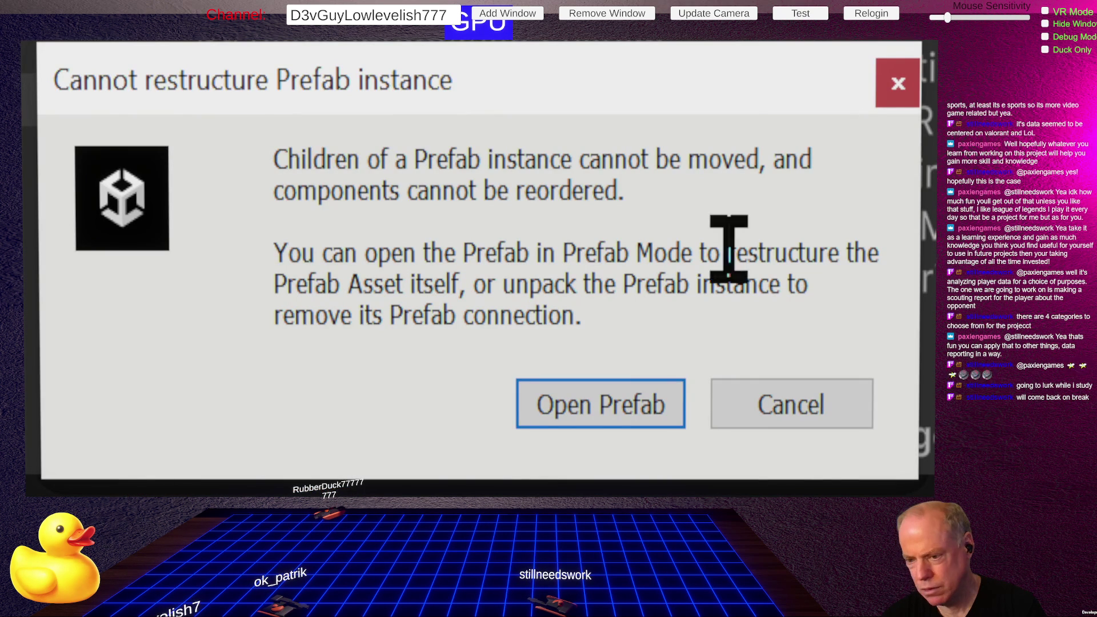
left_click(811, 415)
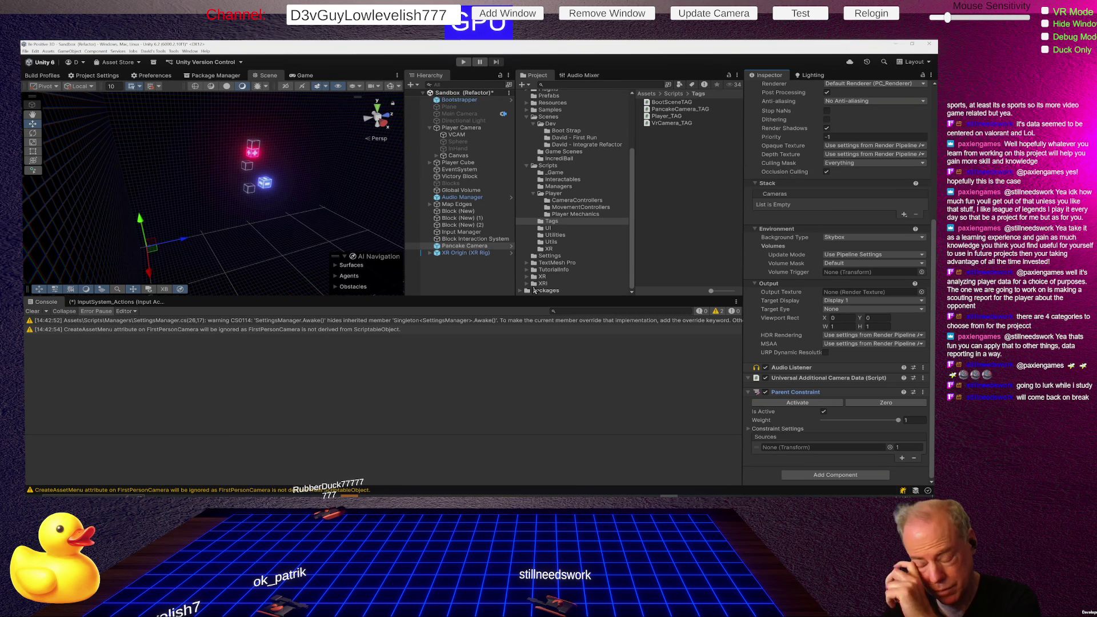
Step: Open the Pancake Camera prefab and move its Parent Constraint above the Audio Listener
left_click(510, 249)
left_click(510, 248)
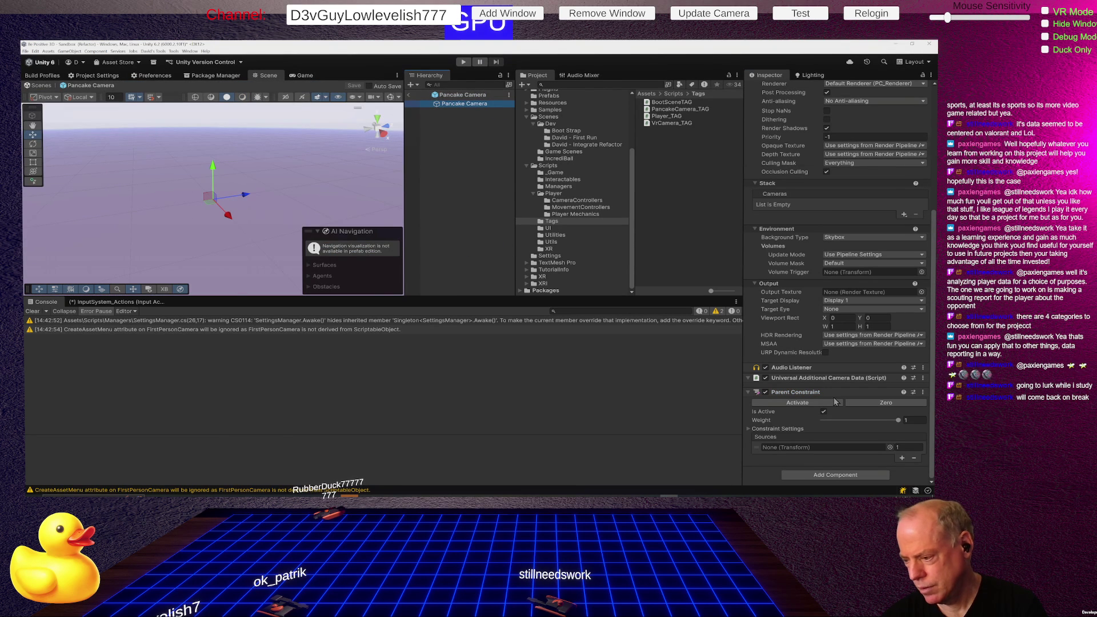
left_click_drag(838, 393, 842, 366)
Step: Collapse the Environment, Stack and Rendering foldouts and move Parent Constraint above the Camera component
scroll(840, 394, "up", 3)
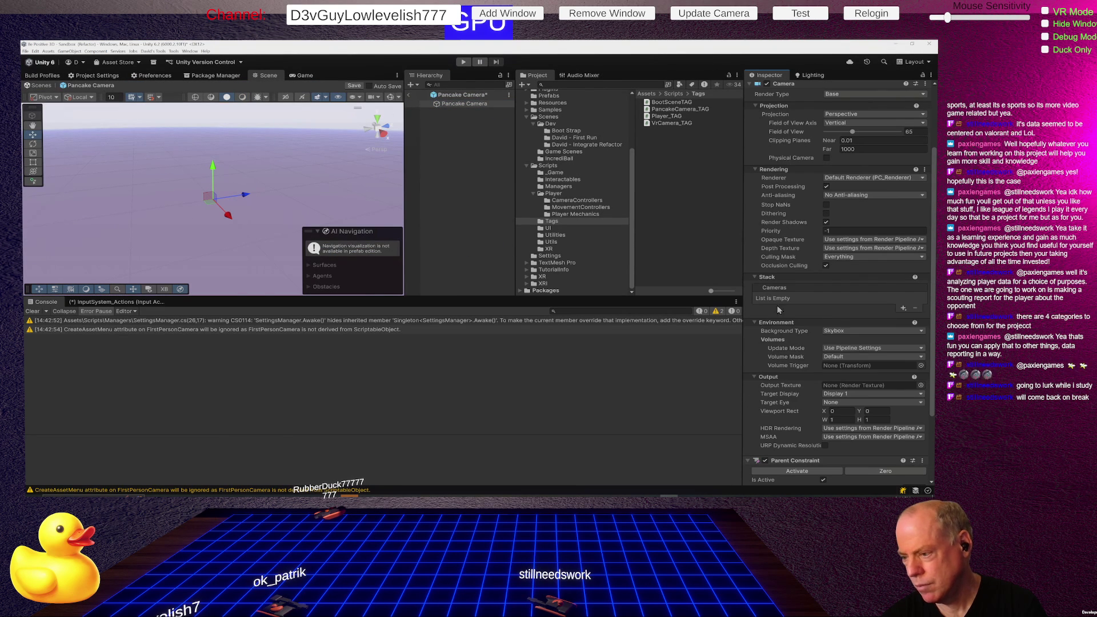
left_click(755, 324)
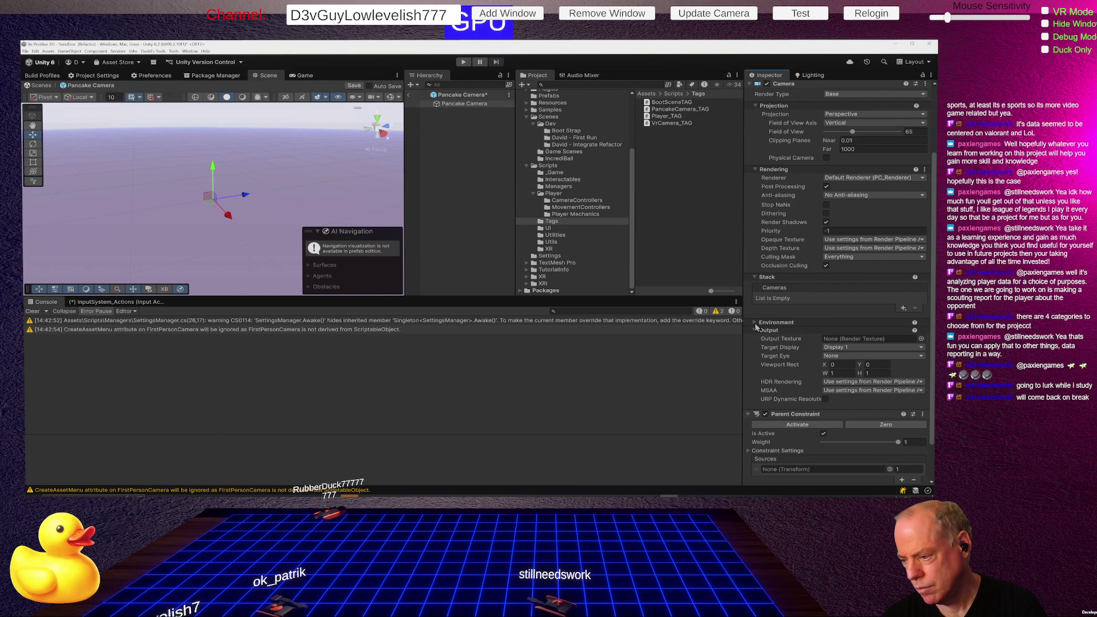
left_click(753, 277)
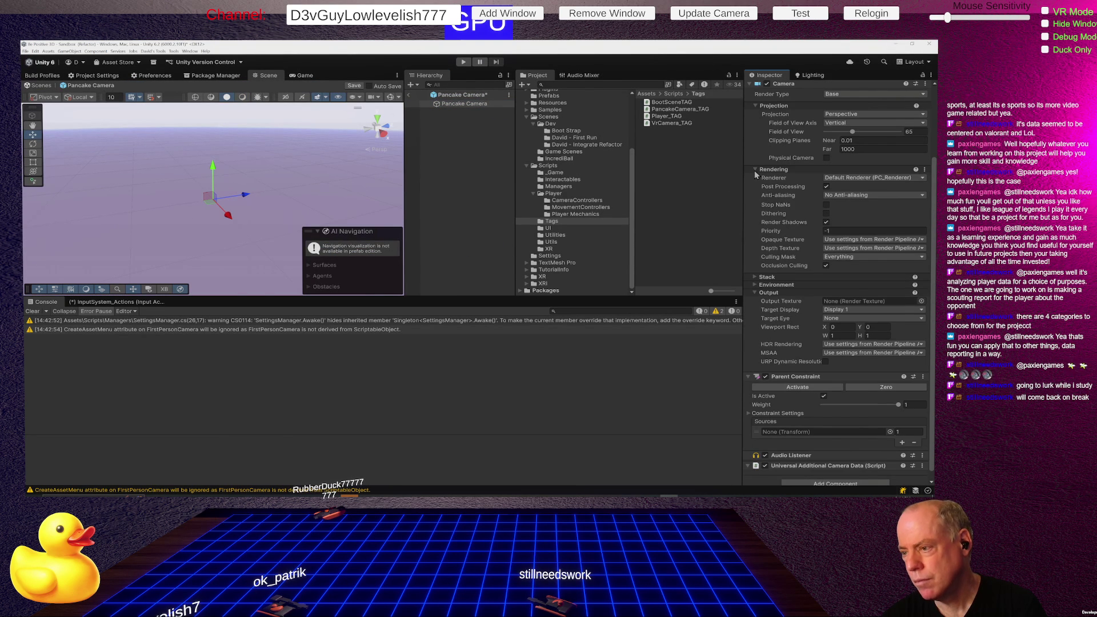
left_click(754, 170)
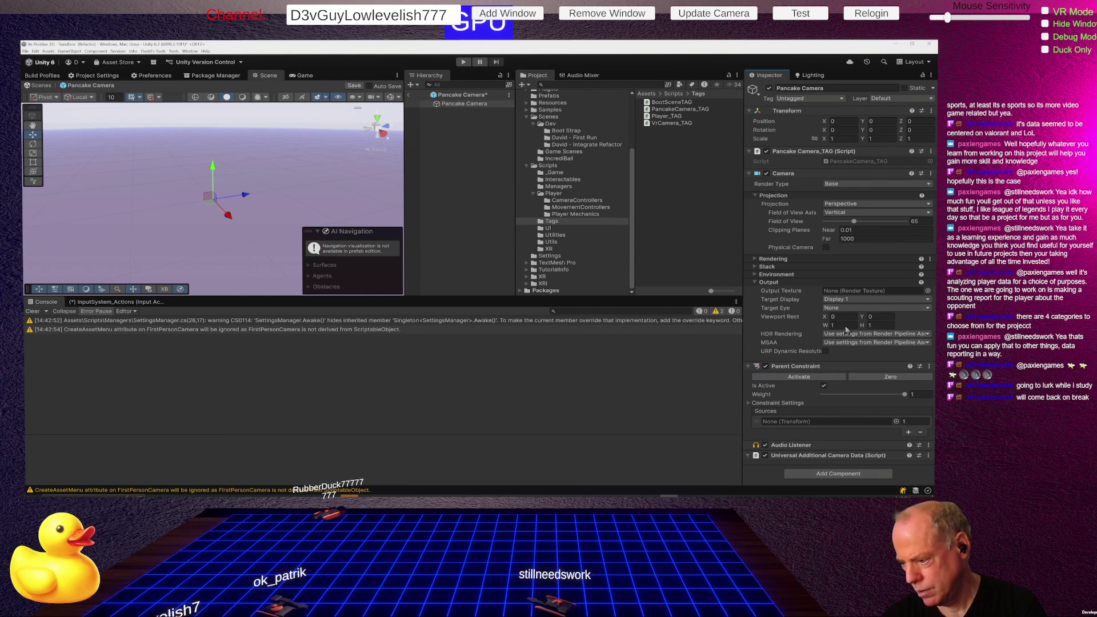
mouse_move(853, 367)
left_mouse_down()
mouse_move(848, 176)
mouse_move(825, 169)
left_mouse_up()
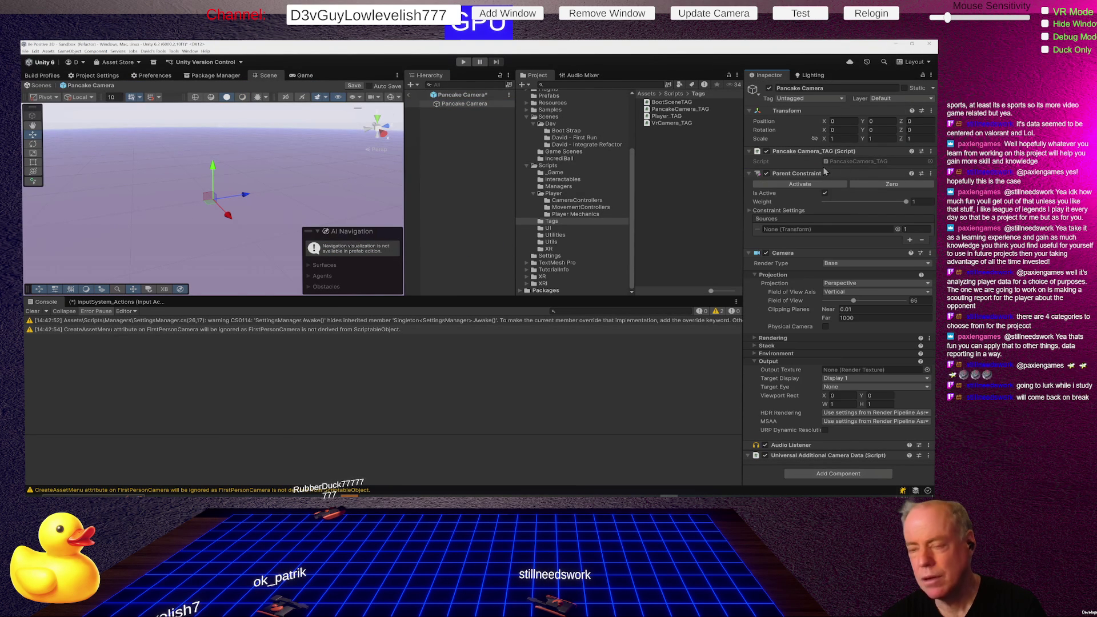
Step: Return to the Sandbox scene, put Pancake Camera into the project folders, and show the Game view
left_click(408, 94)
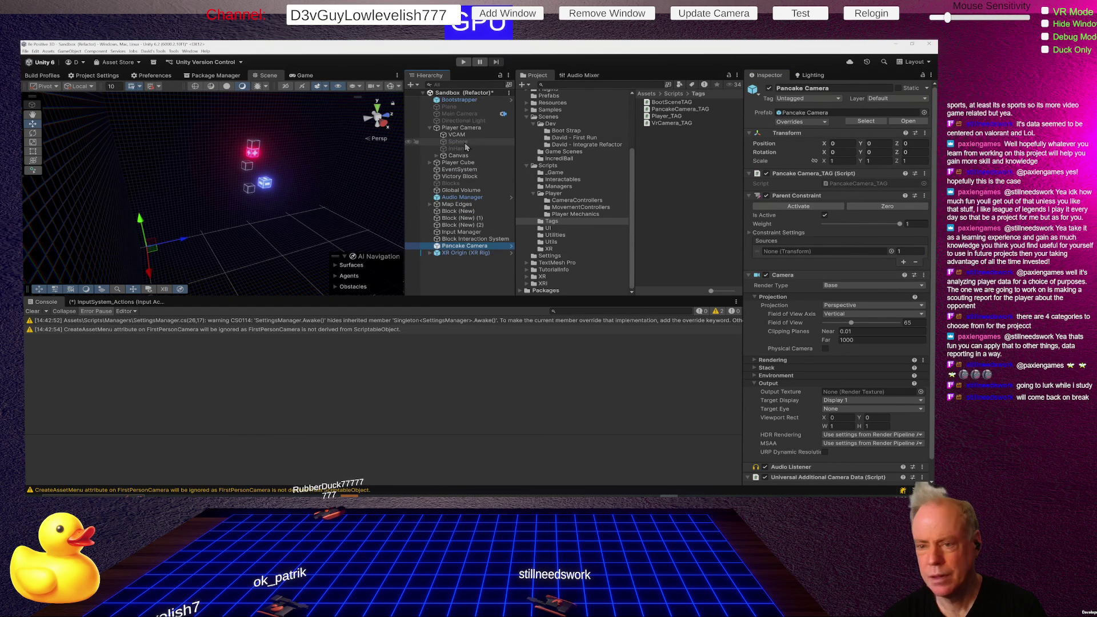
mouse_move(465, 245)
left_mouse_down()
mouse_move(555, 156)
mouse_move(791, 251)
left_mouse_up()
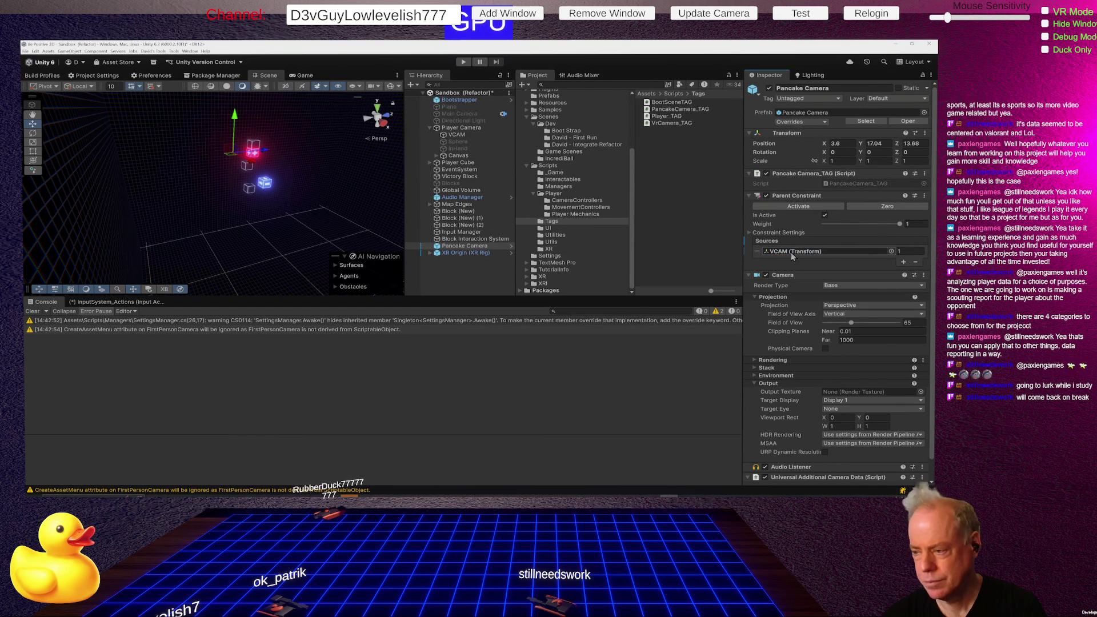
left_click(309, 76)
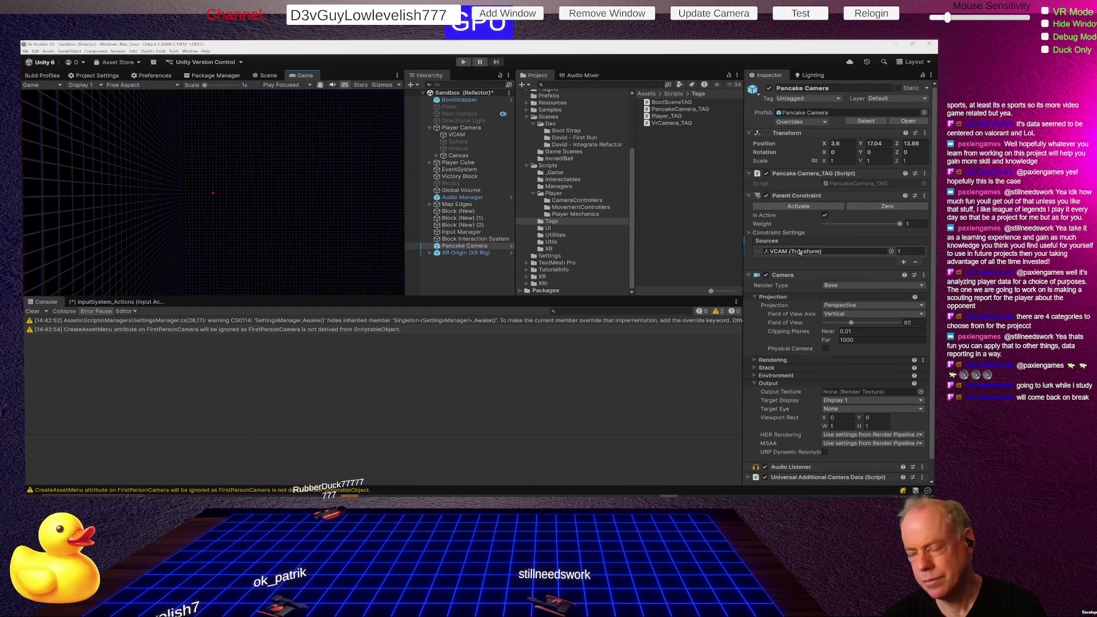
Step: Back in the Scene view, inspect the VCAM virtual camera's settings the constraint uses
left_click(269, 75)
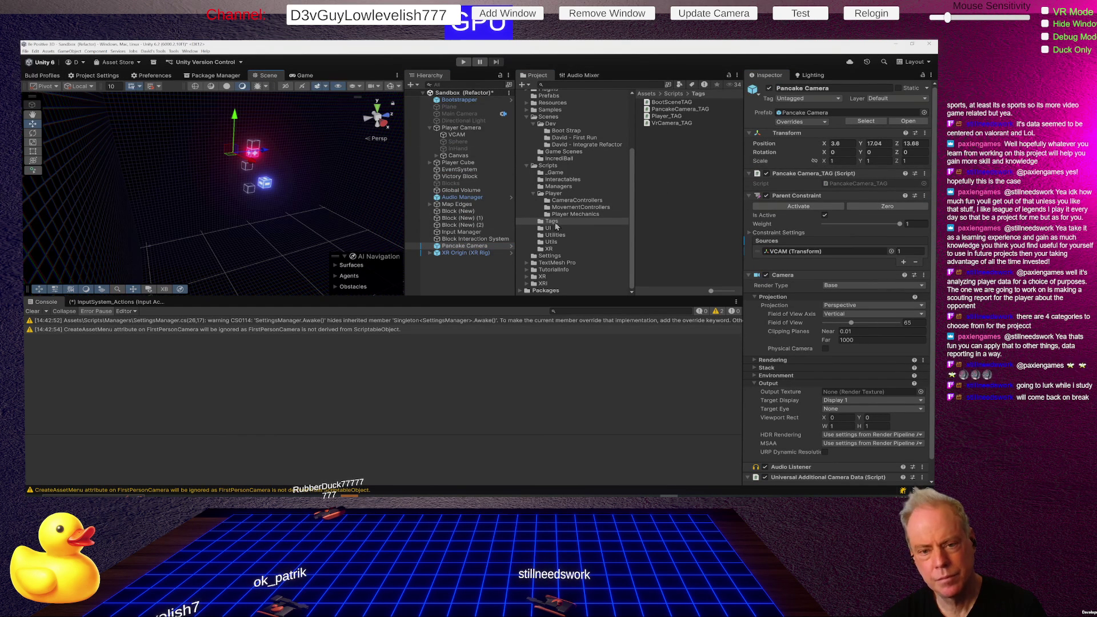
left_click(798, 252)
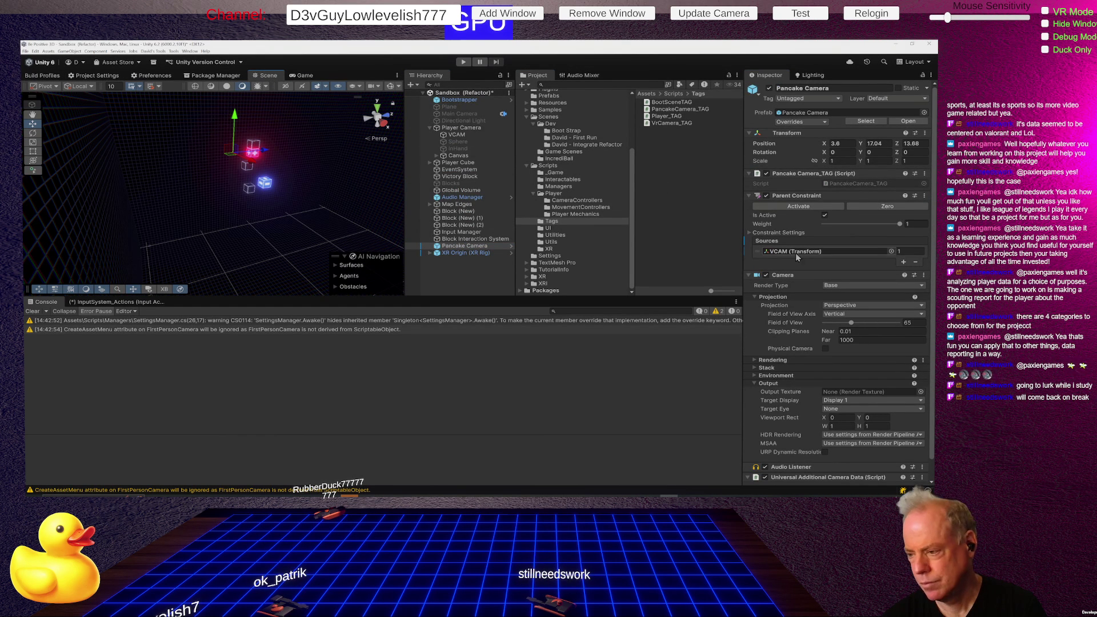
left_click(457, 136)
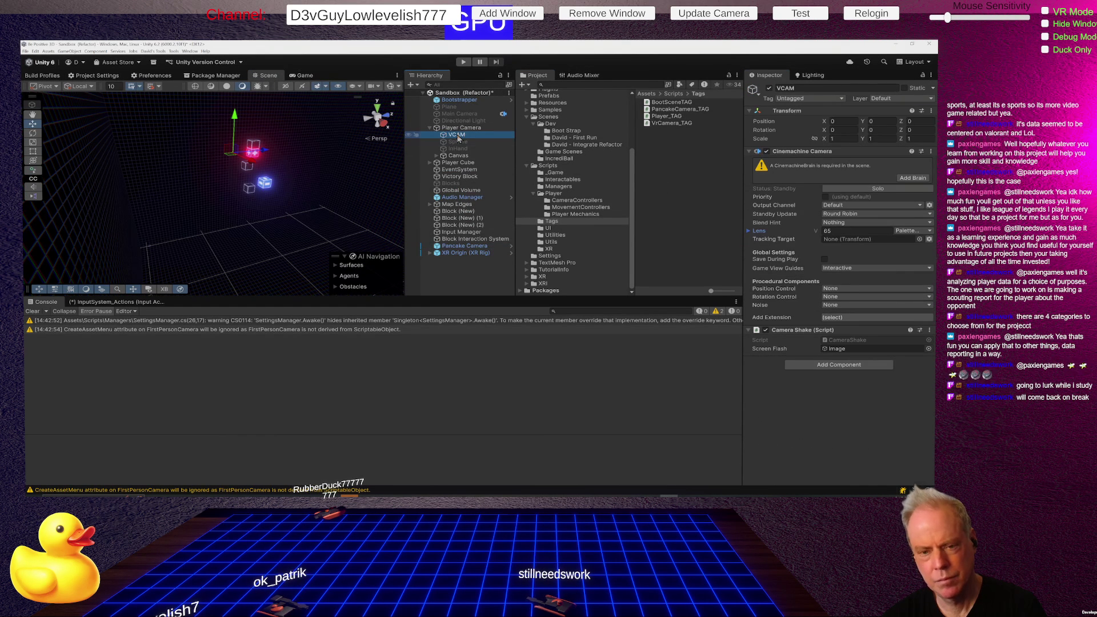
mouse_move(278, 238)
left_mouse_down()
mouse_move(417, 175)
mouse_move(194, 167)
mouse_move(409, 159)
left_mouse_up()
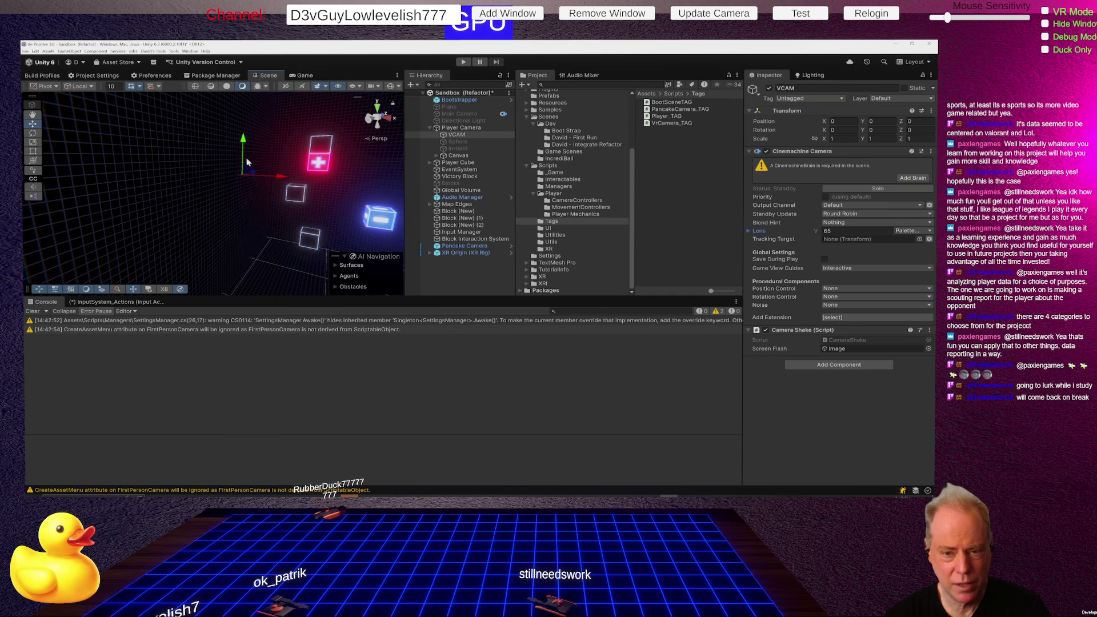
Step: Move the Player Camera lower and closer to the blocks (Y 15.76, Z 7.24) and check the Game view
left_click(460, 128)
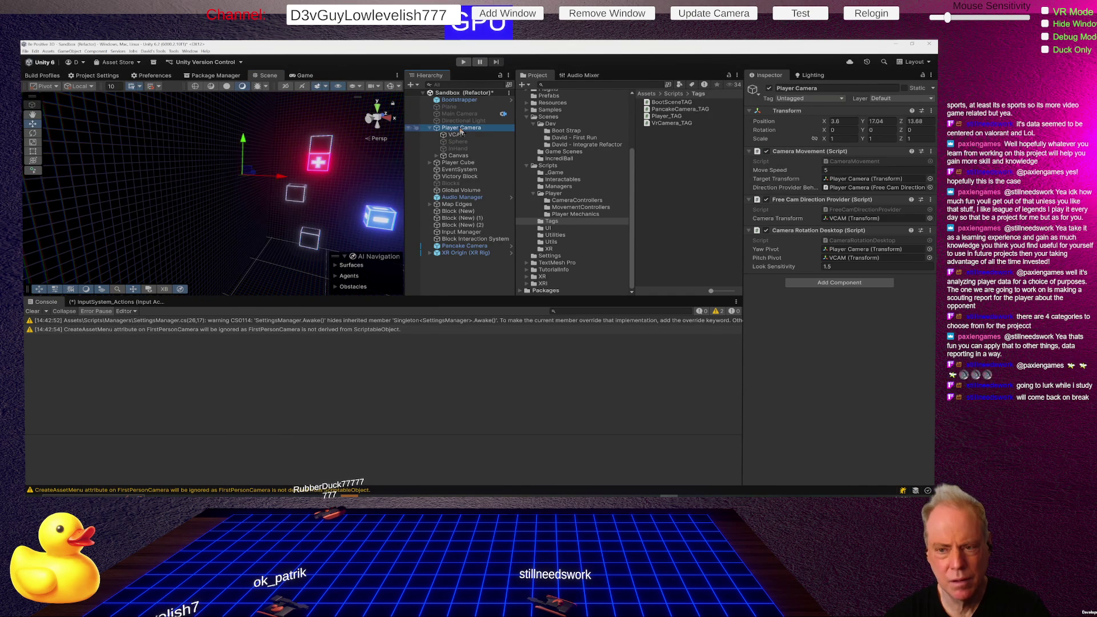
mouse_move(334, 197)
left_mouse_down()
mouse_move(335, 268)
mouse_move(342, 247)
mouse_move(331, 294)
mouse_move(168, 202)
mouse_move(251, 228)
mouse_move(244, 252)
mouse_move(264, 228)
mouse_move(93, 96)
left_mouse_up()
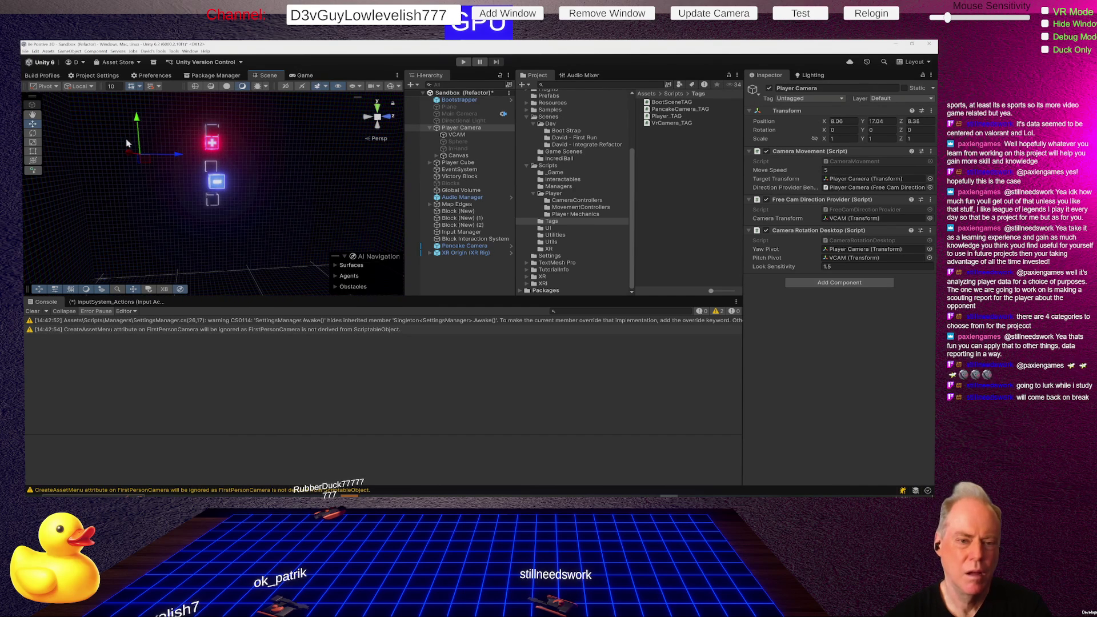
left_click_drag(135, 152, 122, 169)
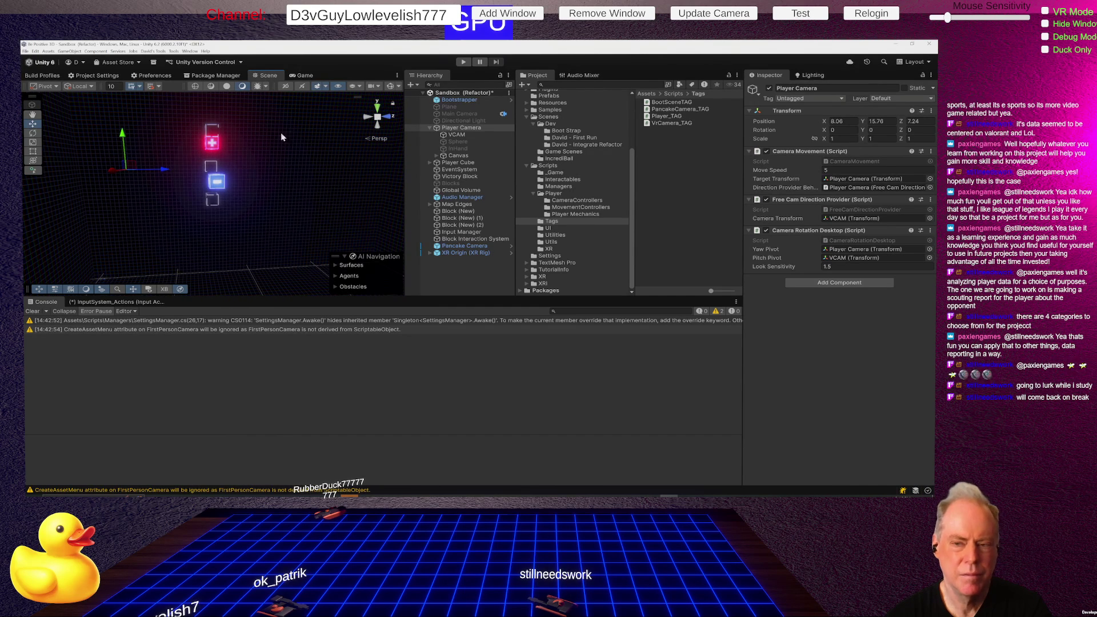
left_click(304, 76)
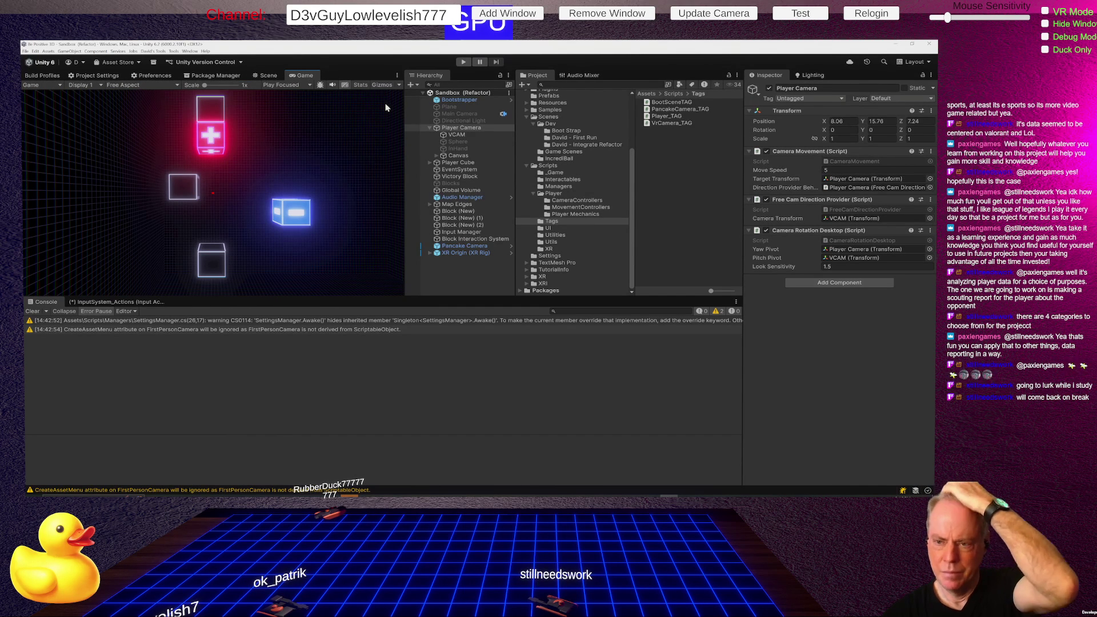
Step: Play-test the scene, stop it, and open the Scenes > IncrediBall folder
left_click(463, 62)
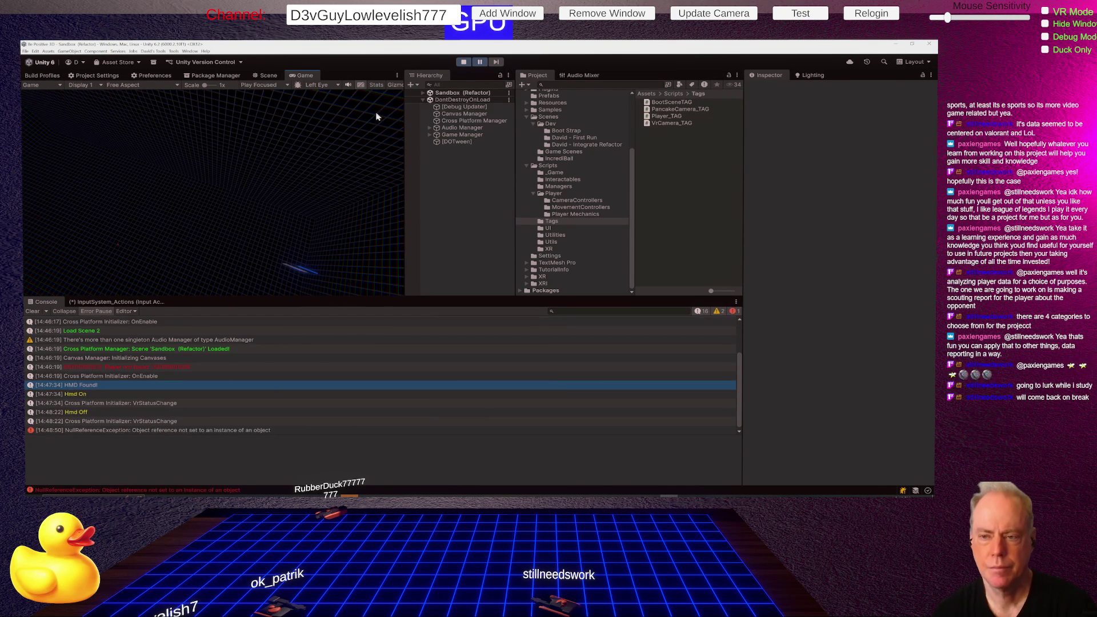
left_click(464, 63)
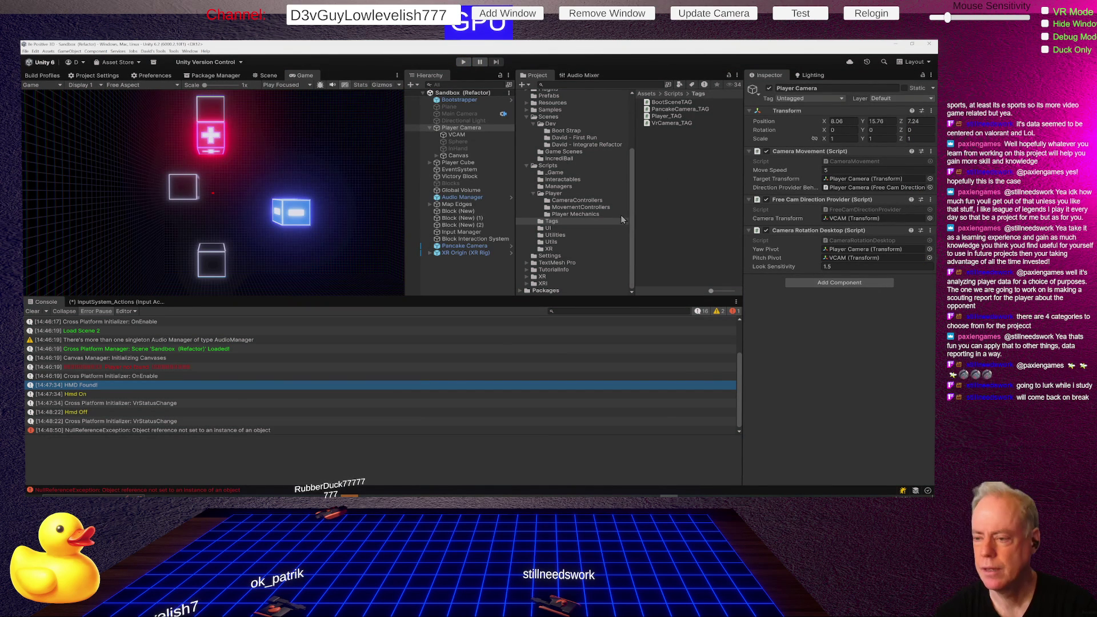
left_click(565, 160)
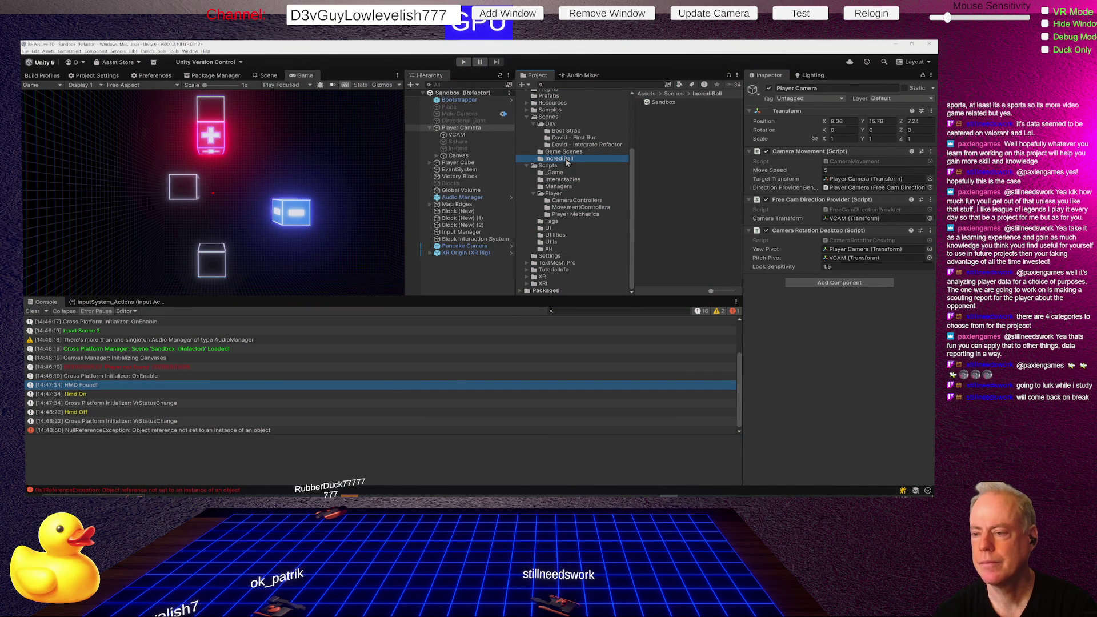
Step: Open the Sandbox scene, view the NullReferenceException stack trace, and jump to the failing UIManager.cs line
double_click(663, 101)
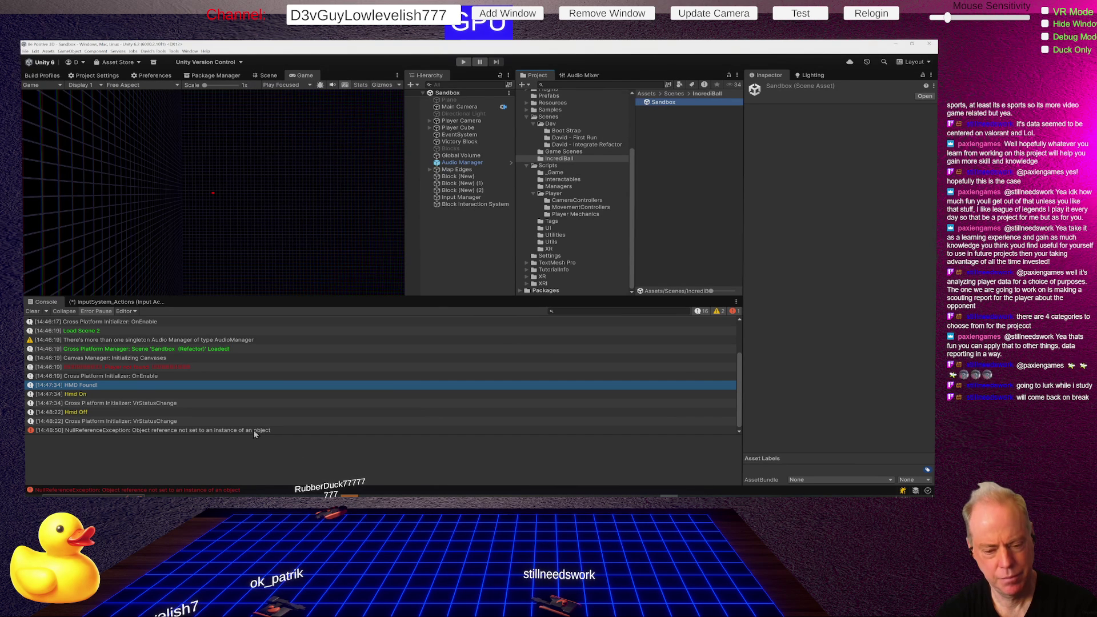
left_click(254, 431)
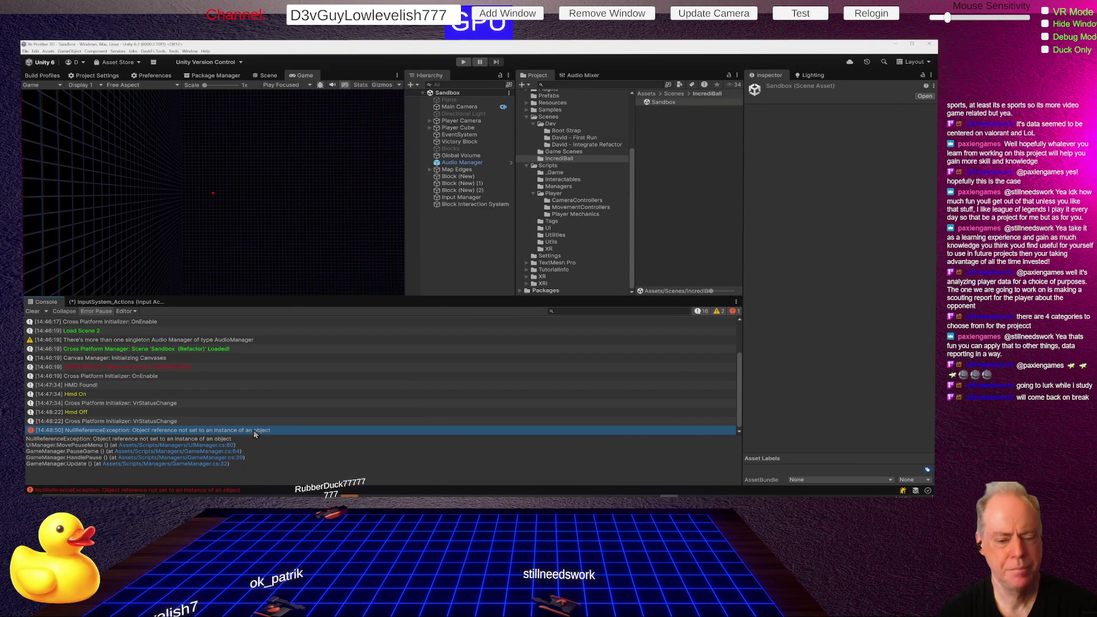
double_click(254, 431)
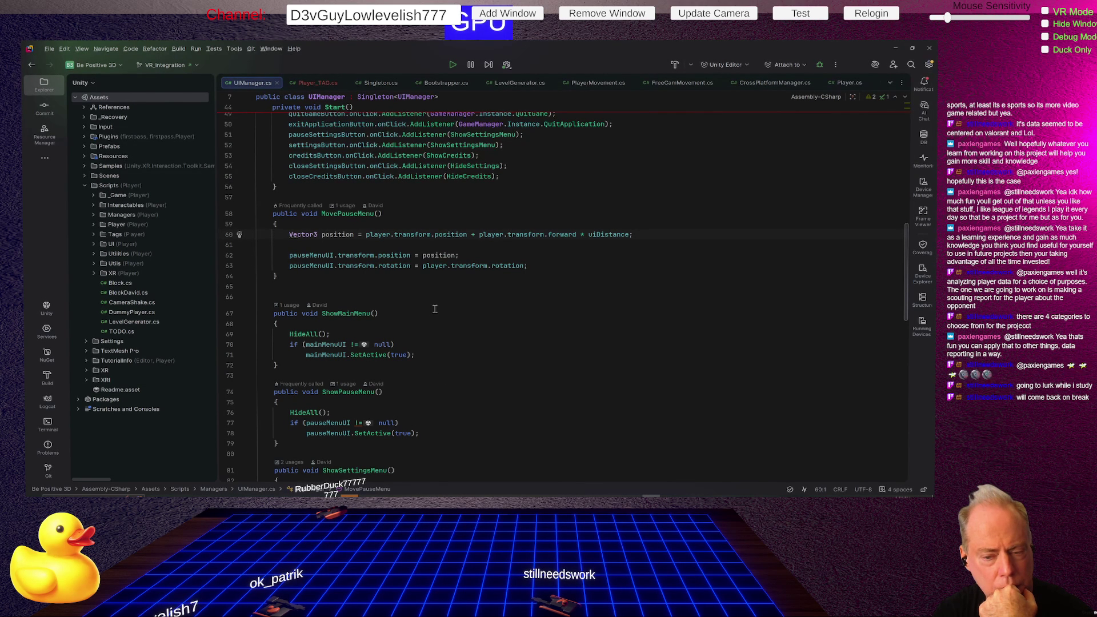
Step: Add 'if (!player) return;' at the top of MovePauseMenu in UIManager.cs, then switch to Unity
left_click(410, 223)
key("Return")
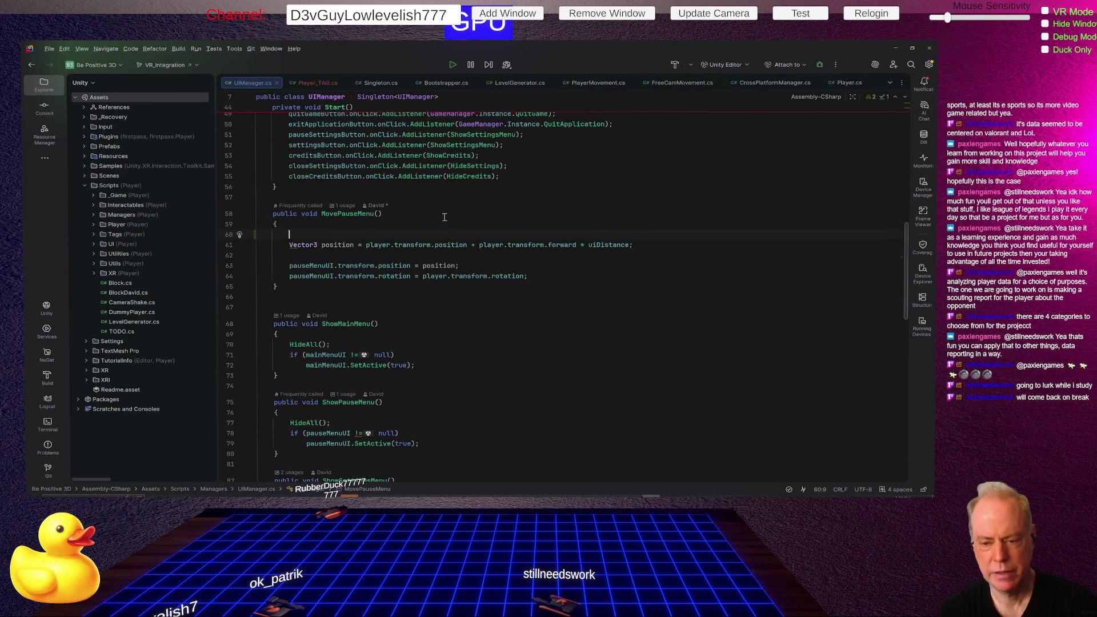
type("if(")
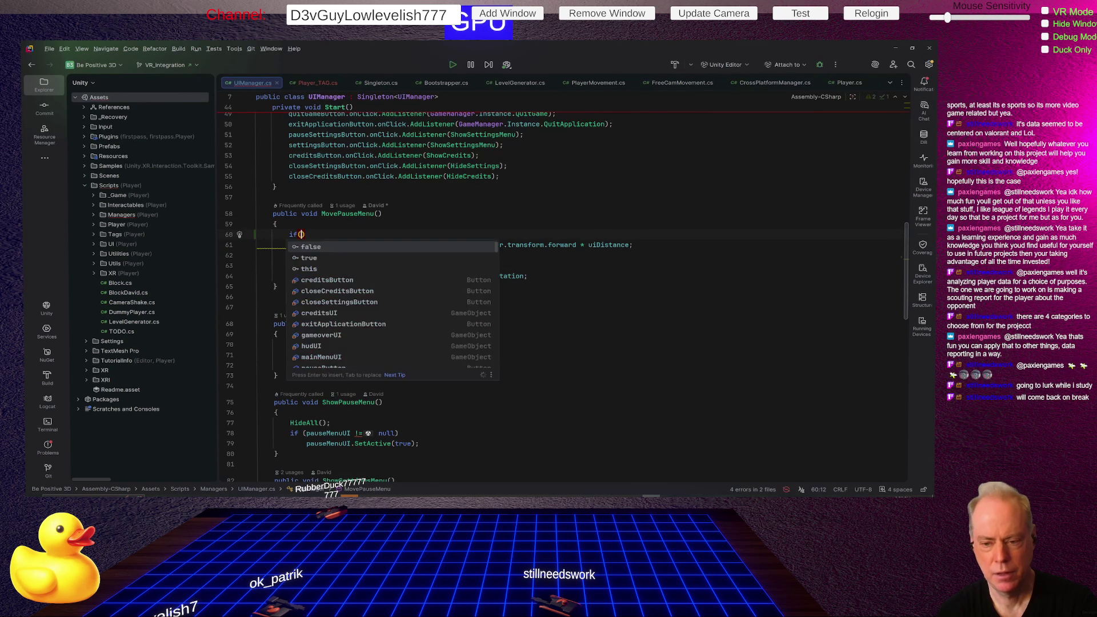
type("!play")
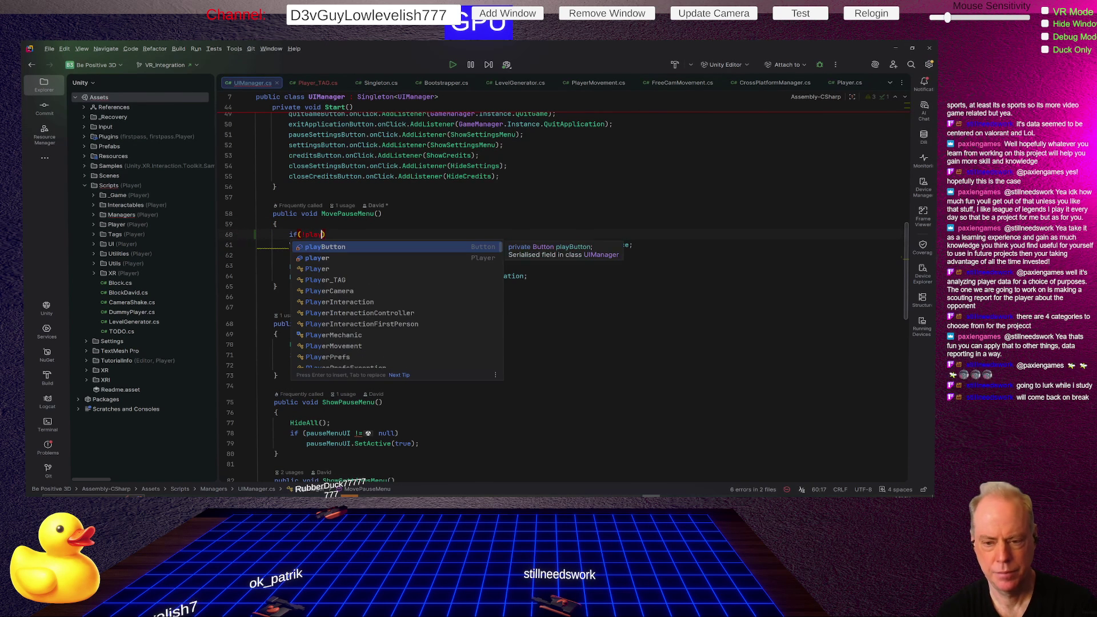
key("Down")
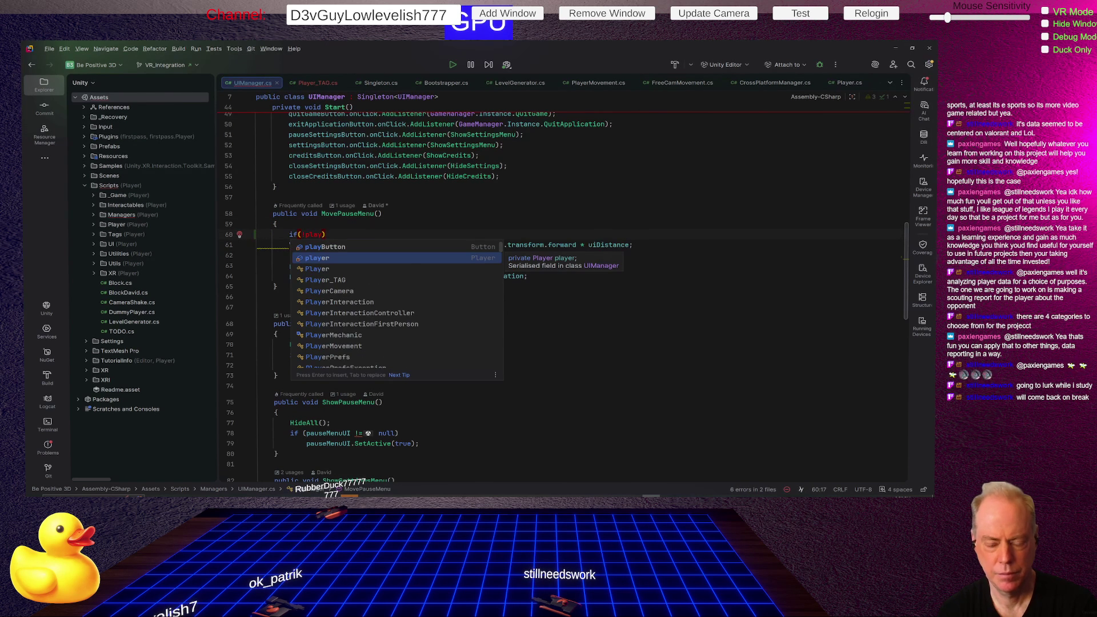
key("Return")
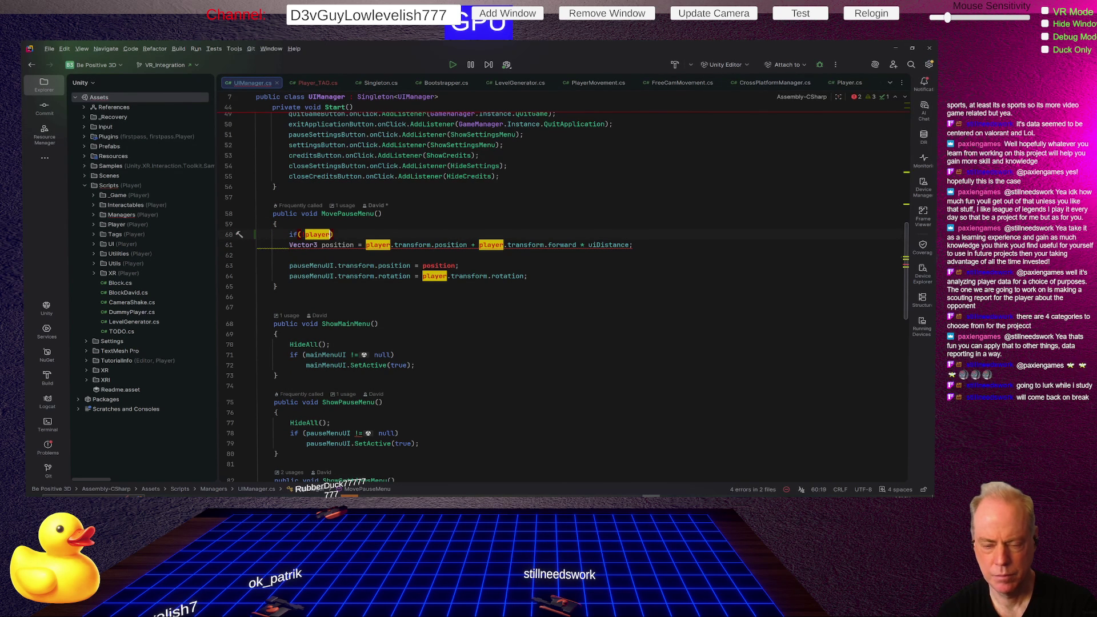
key("Return")
type("re")
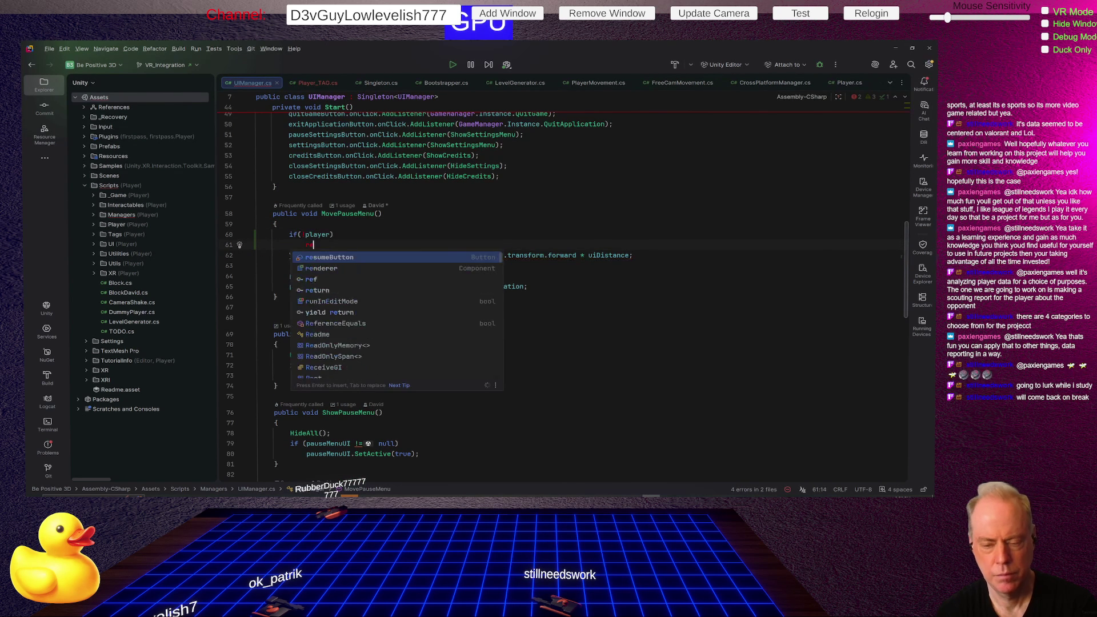
type("turn;")
key("Return")
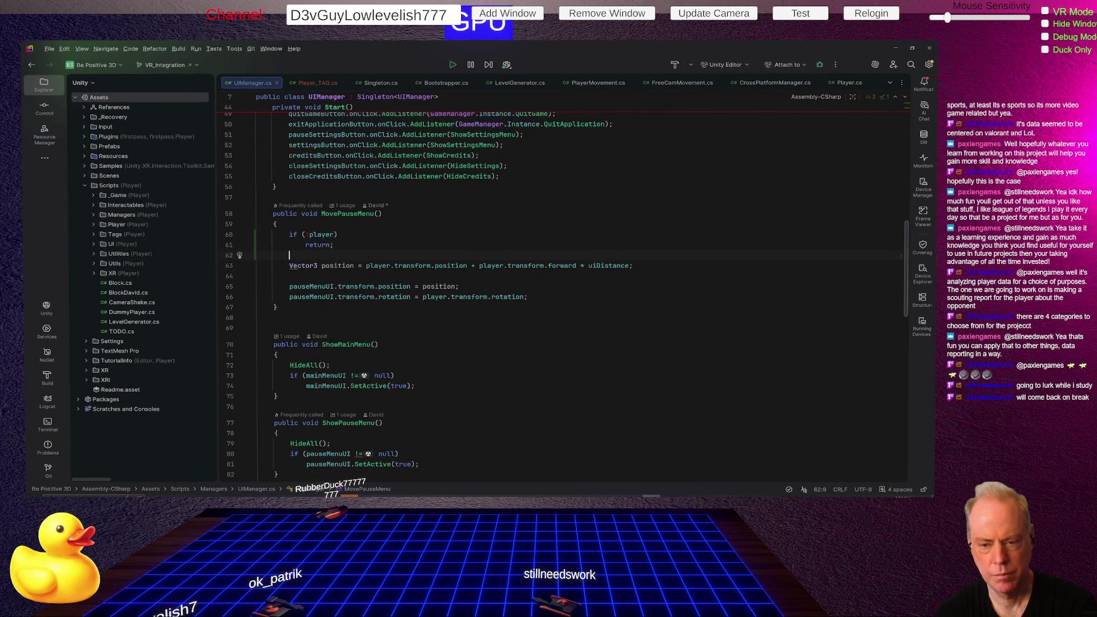
key("alt+Tab")
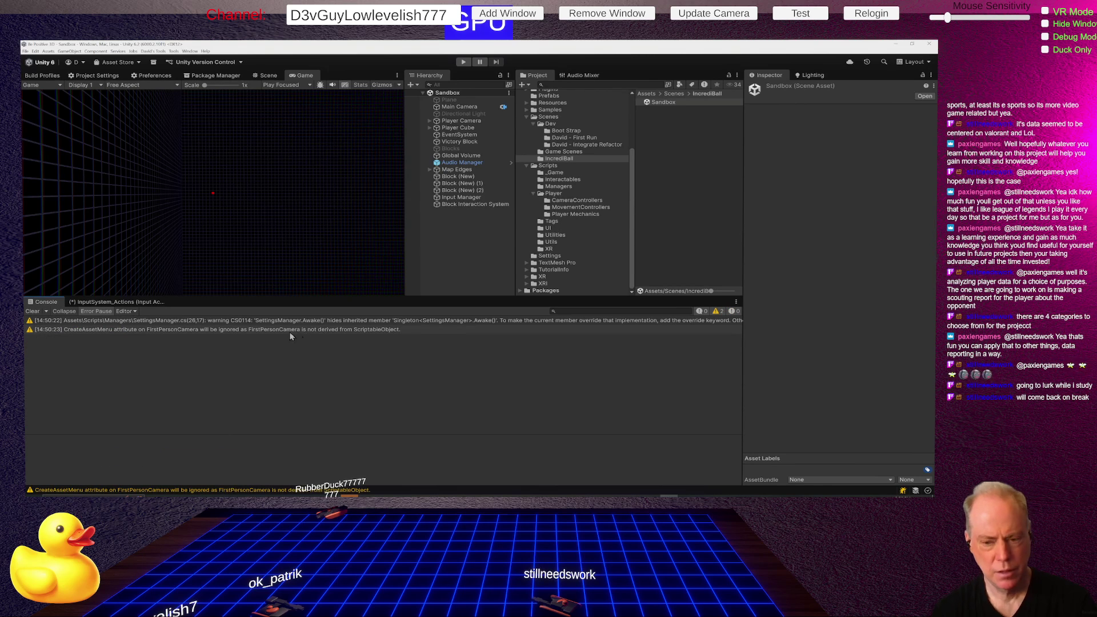
Step: Enter Play mode again to confirm the NullReferenceException no longer appears
left_click(462, 62)
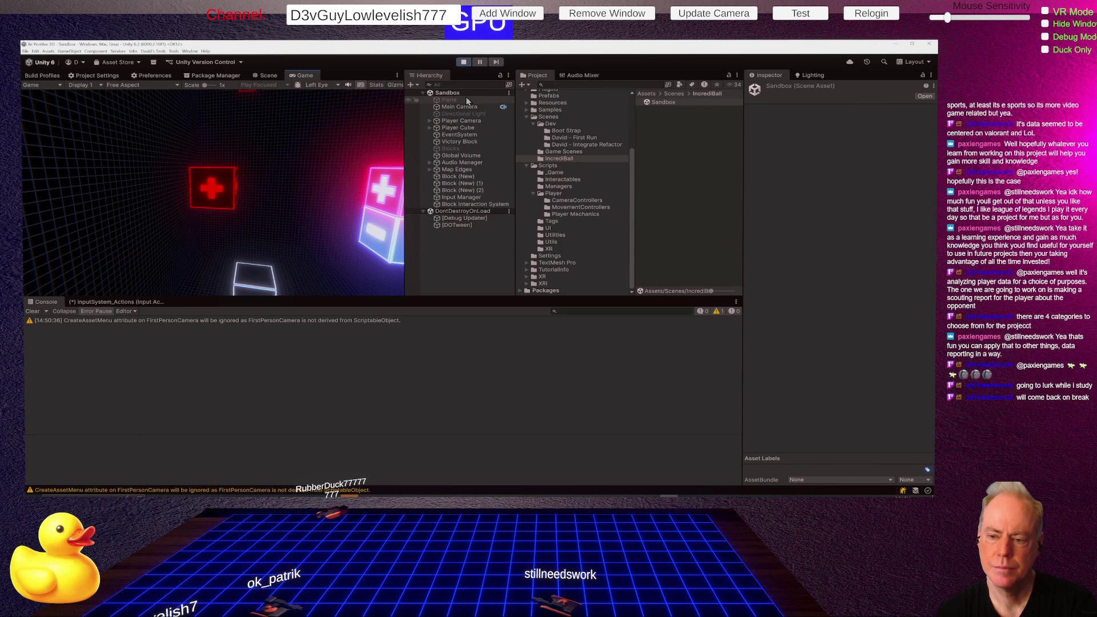
Step: Inspect Block Interaction System, Player Camera and Player Cube, then select the Input Manager's components
left_click(469, 205)
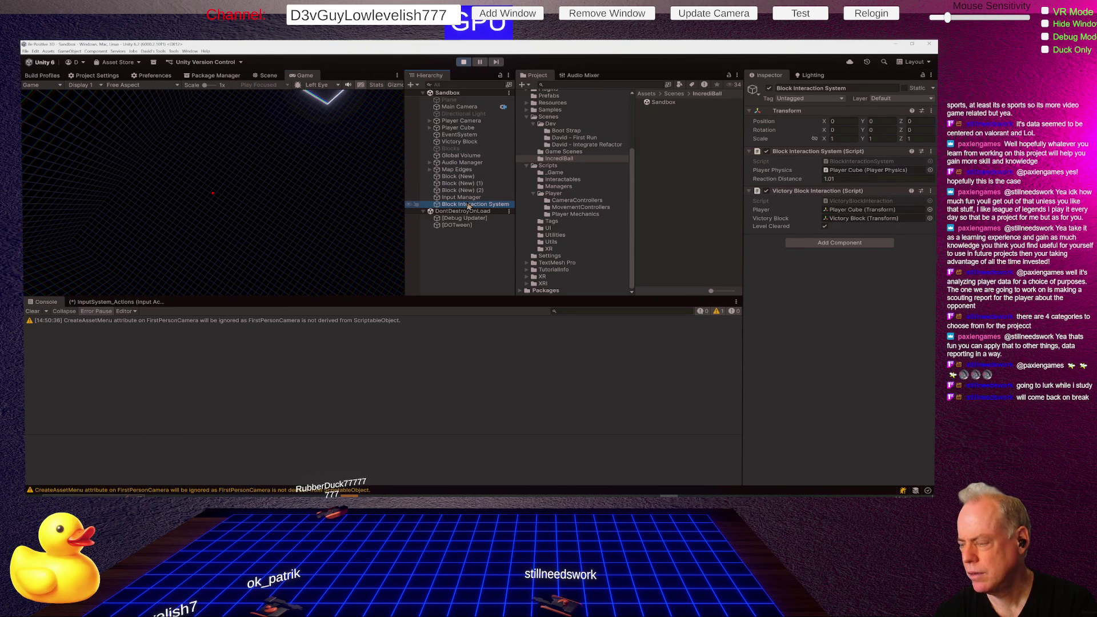
left_click(459, 121)
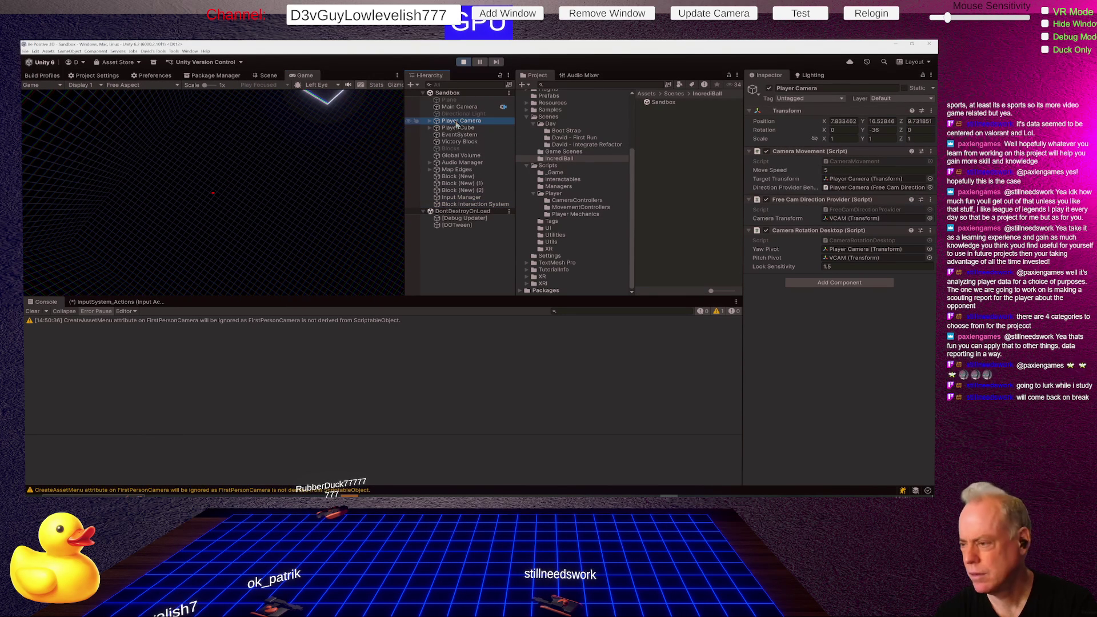
left_click(465, 128)
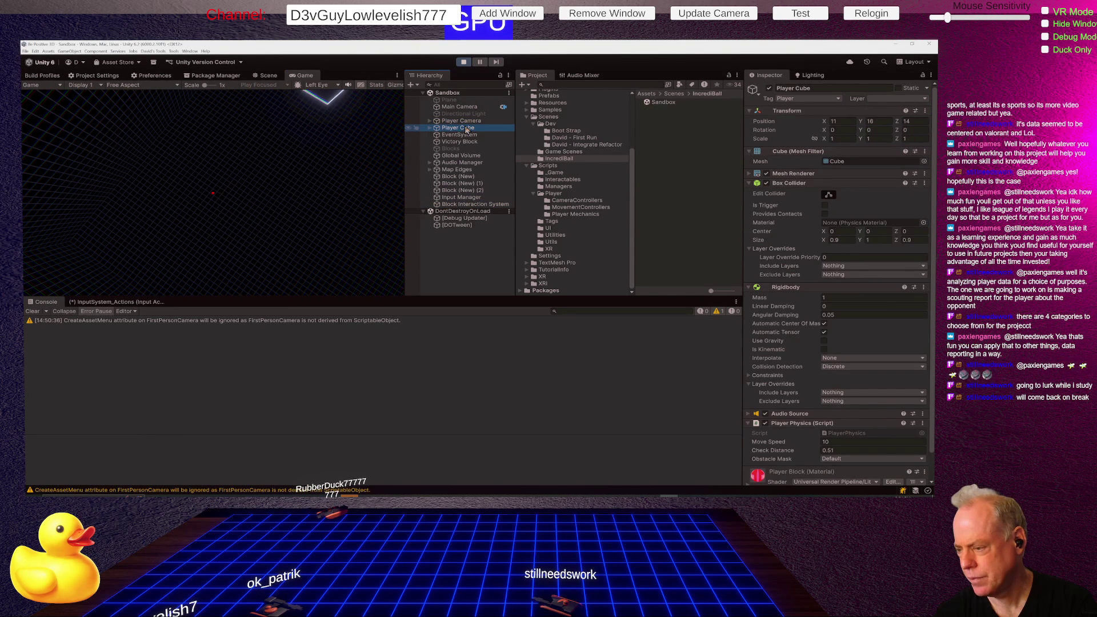
scroll(840, 286, "down", 2)
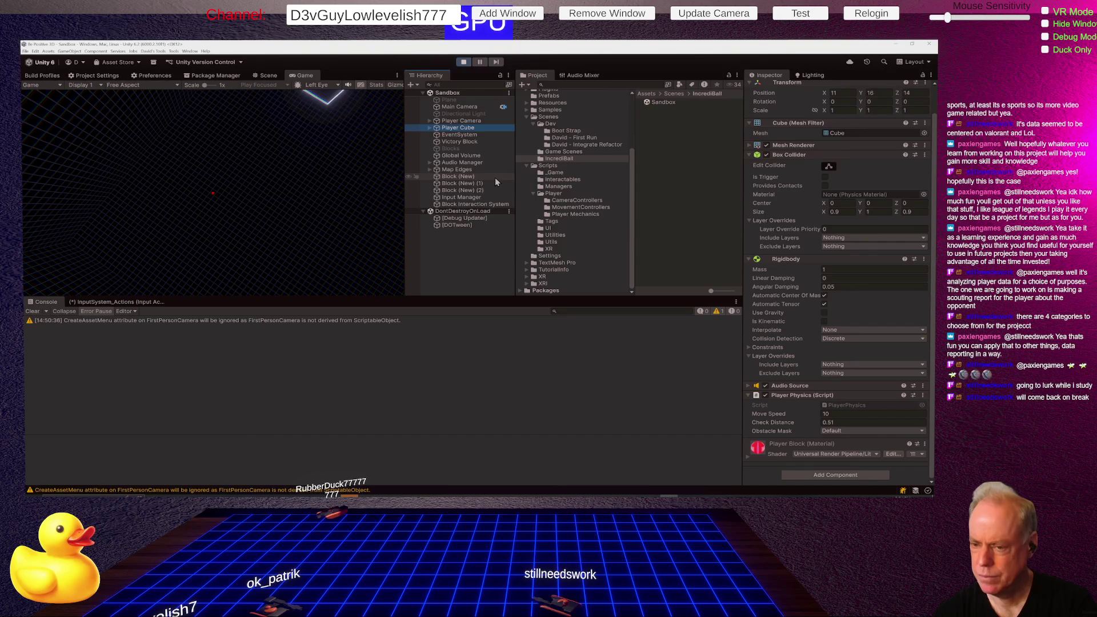
left_click(473, 199)
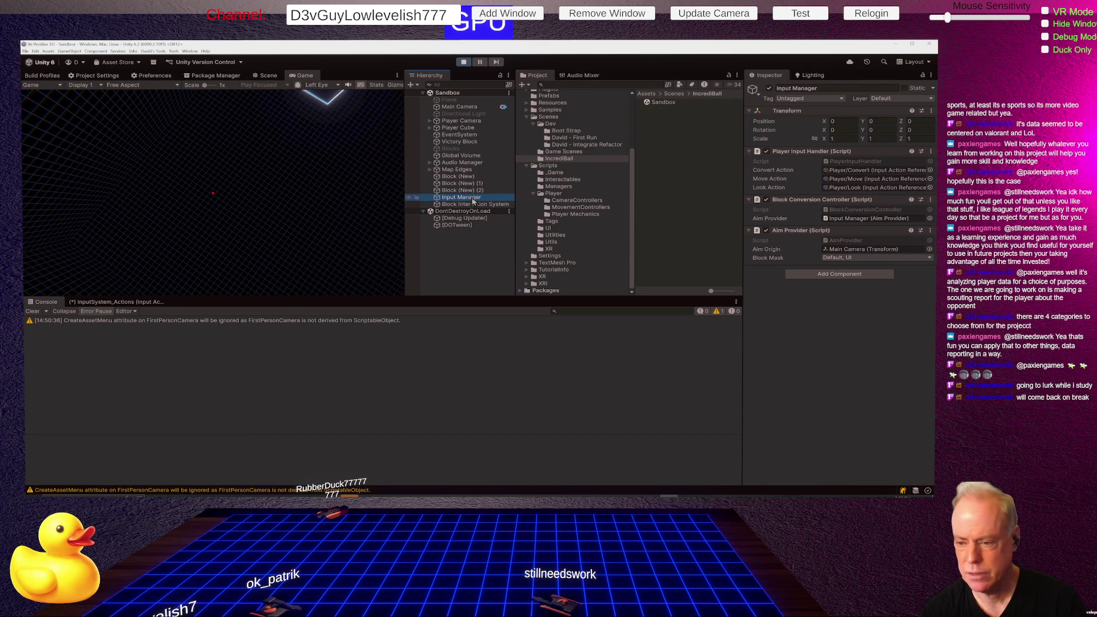
Step: Close the Twitch tab, reload the Trello Be Positive board, then close the browser window
key("alt+Tab")
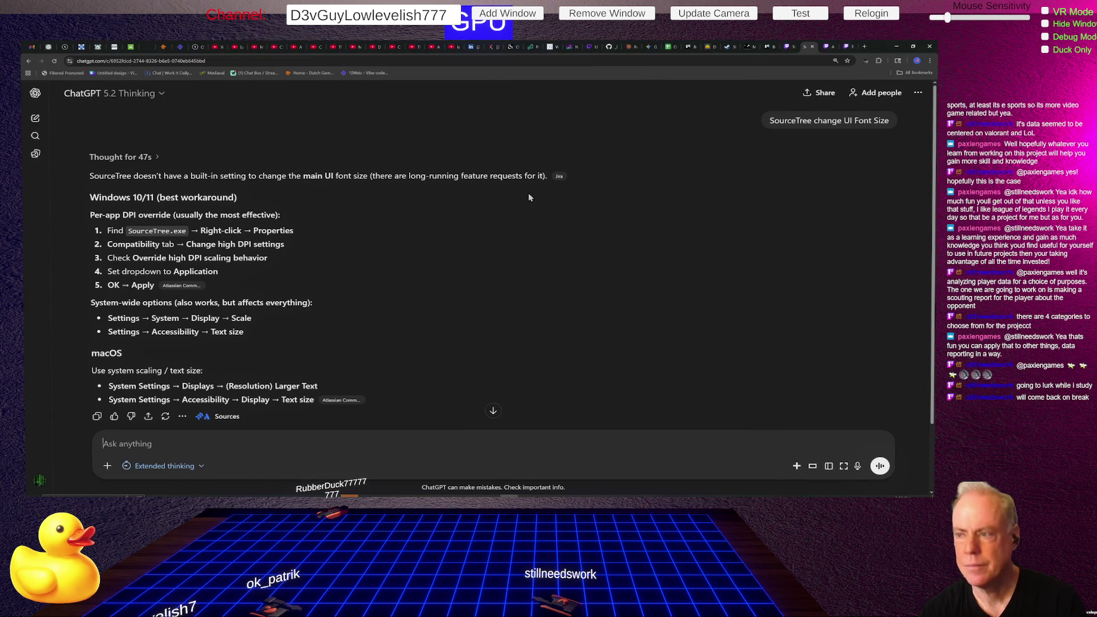
left_click(845, 48)
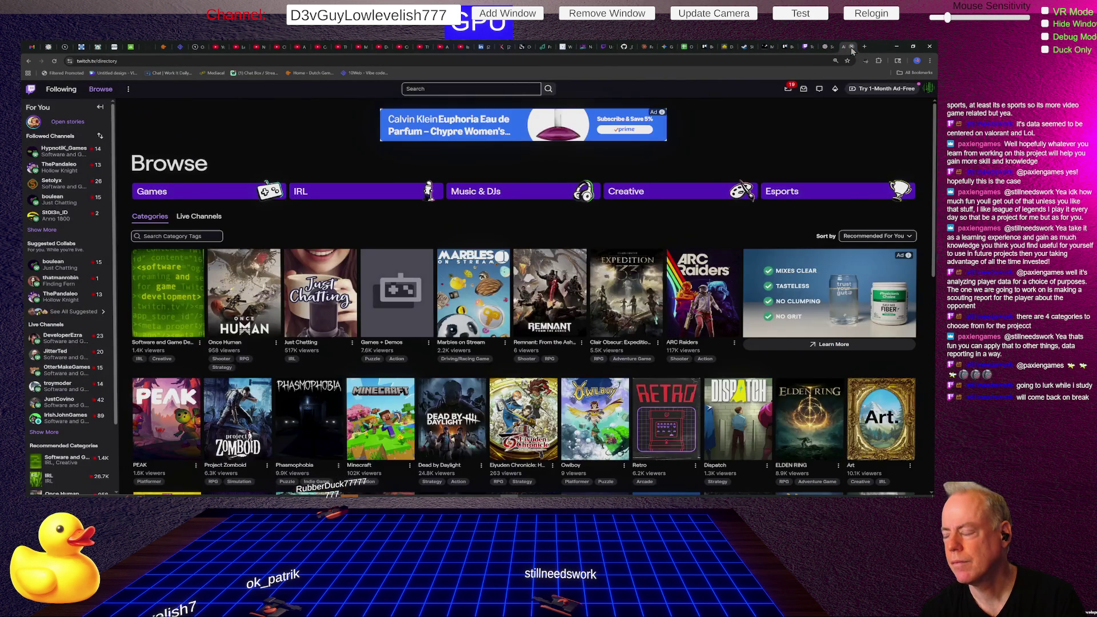
left_click(852, 47)
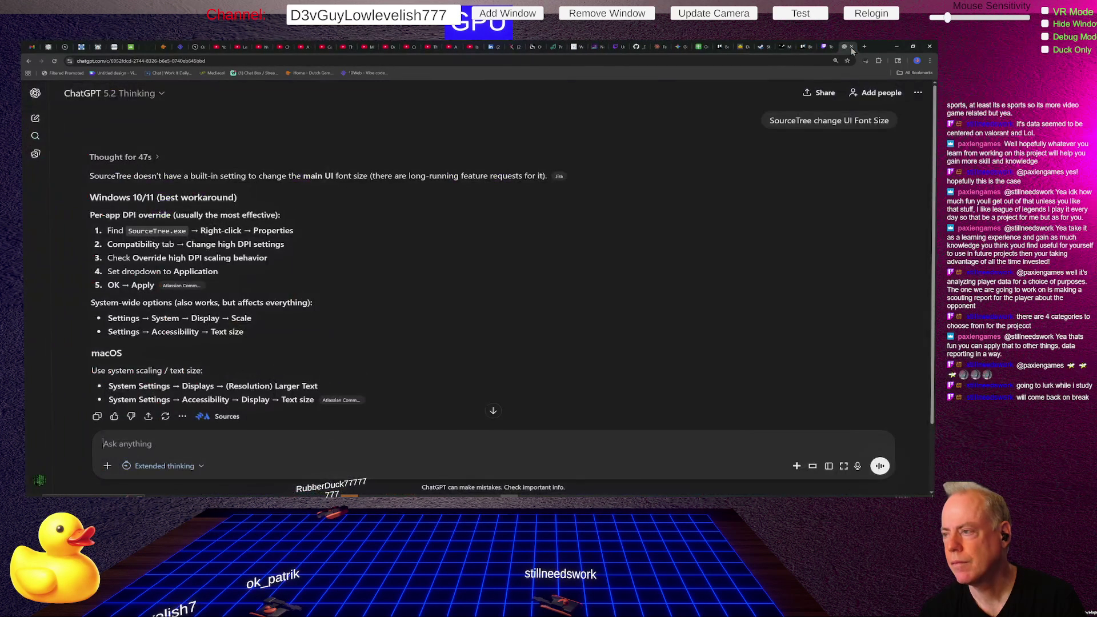
left_click(805, 48)
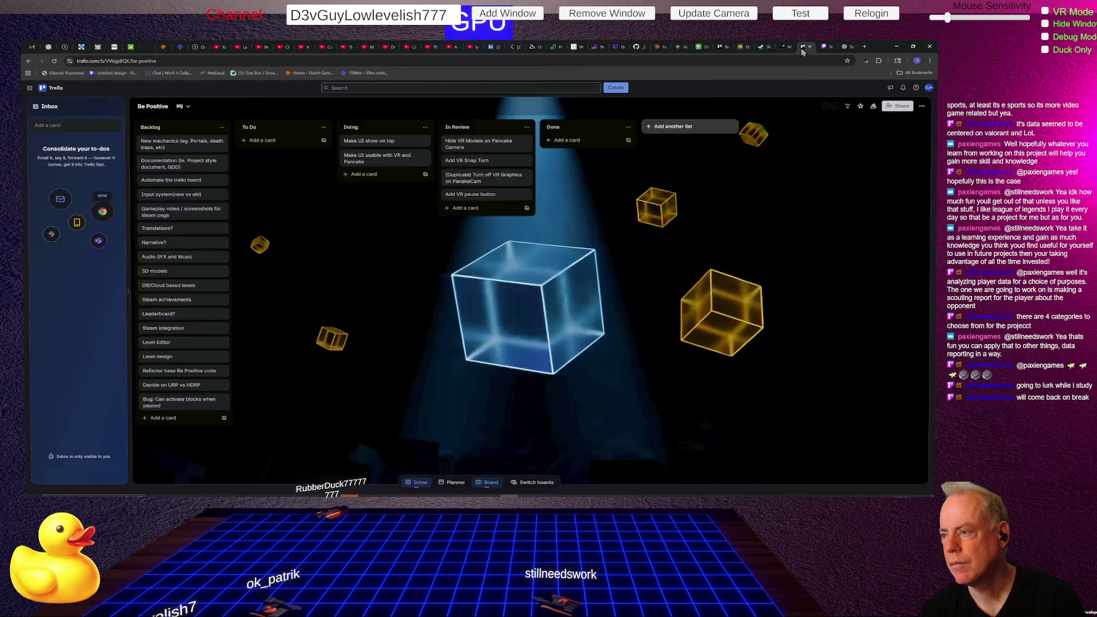
left_click(54, 61)
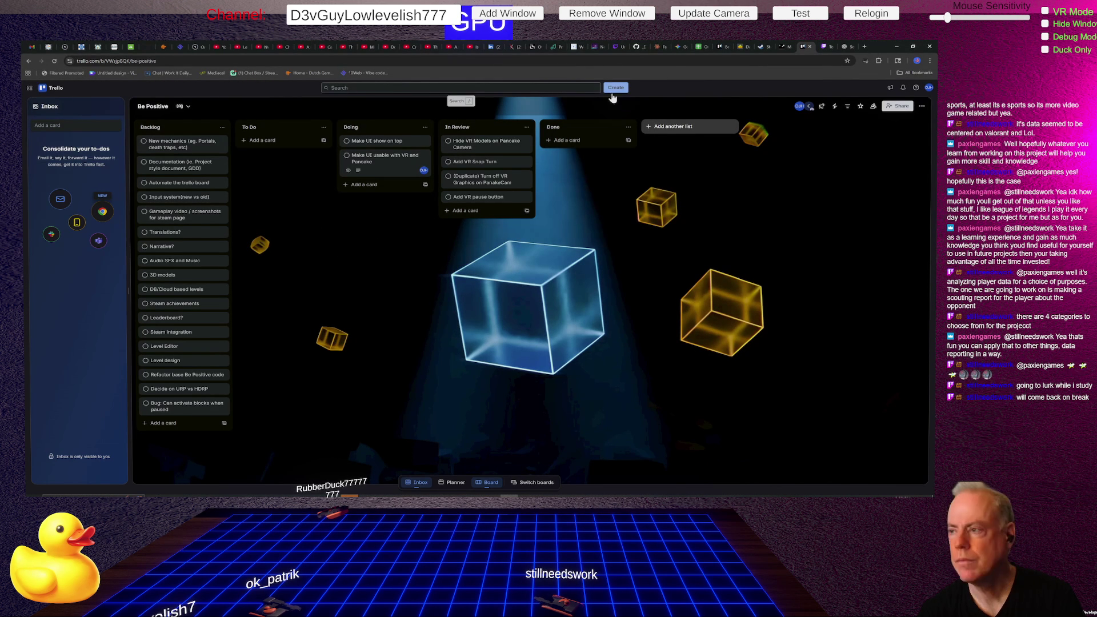
left_click(850, 48)
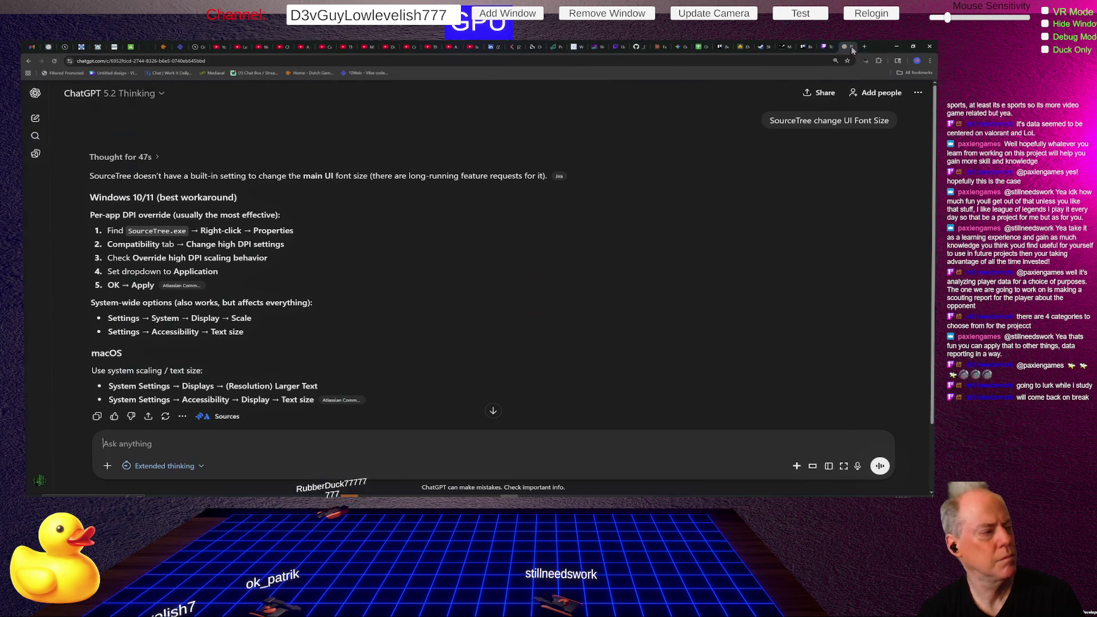
left_click(929, 48)
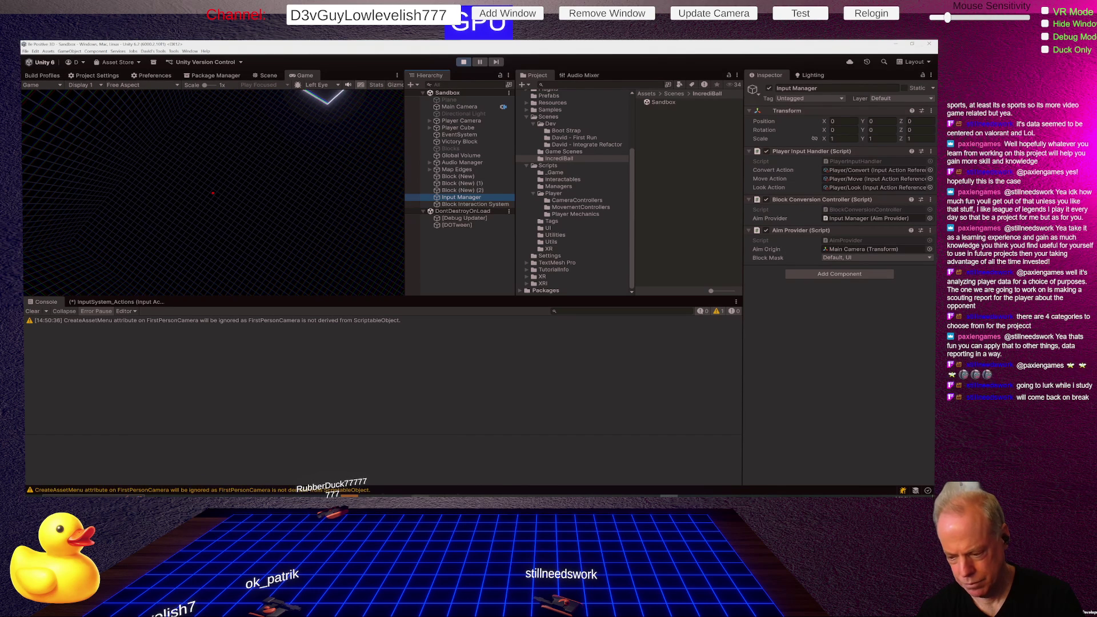
Step: Bring the Chrome window with the empty ChatGPT chat in front of the Unity editor
mouse_move(420, 496)
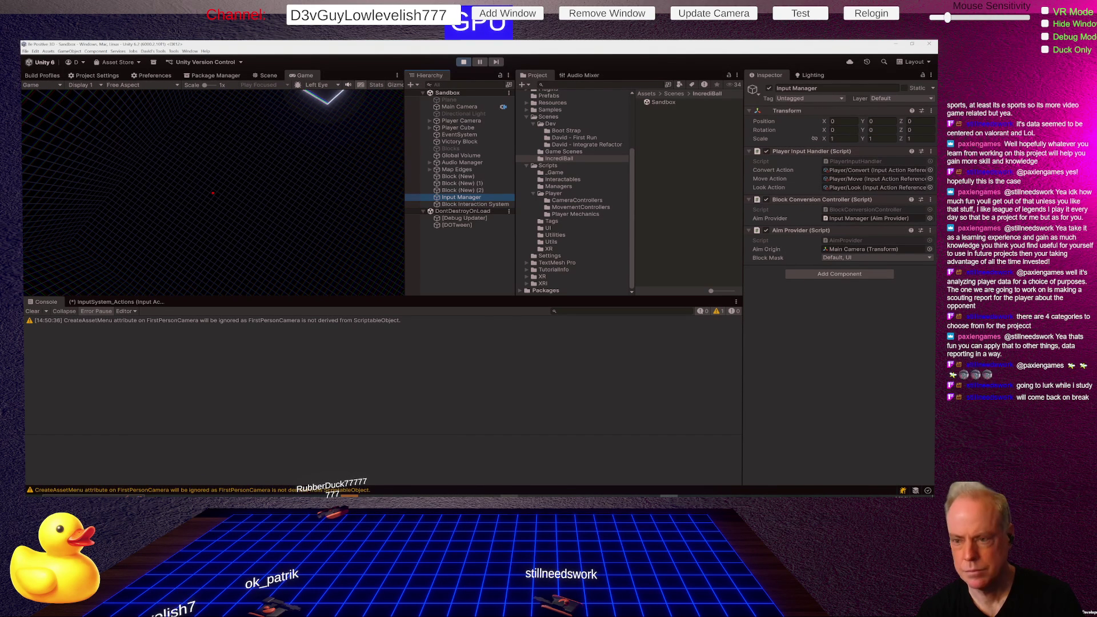
key("alt+Tab")
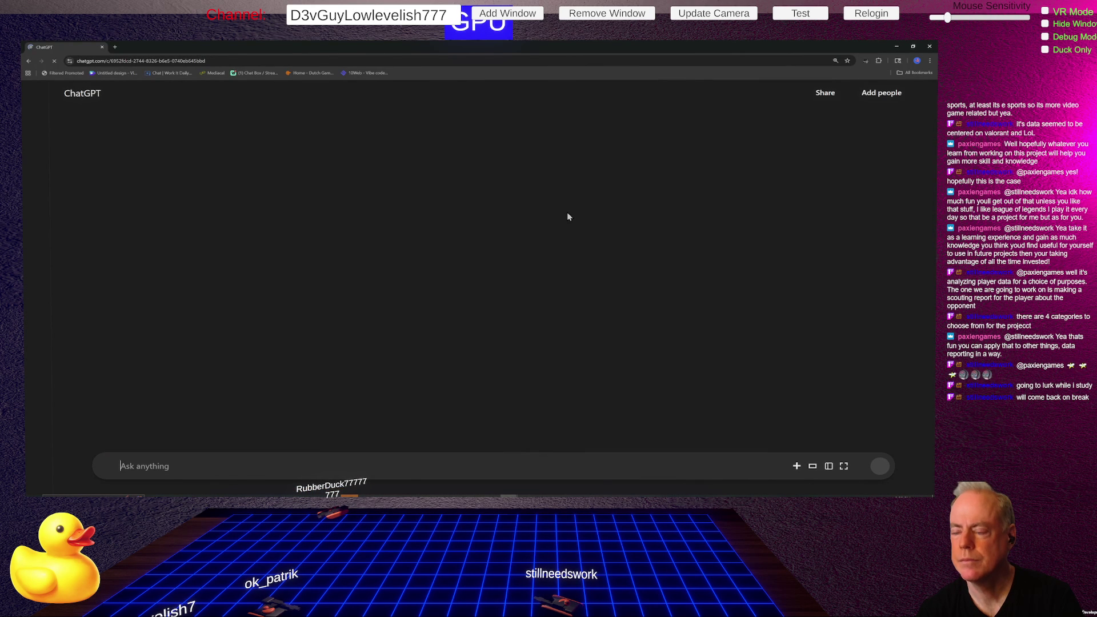
Step: Switch from ChatGPT back to Unity, which shows the Input Manager's scripts in the Sandbox scene
key("alt+Tab")
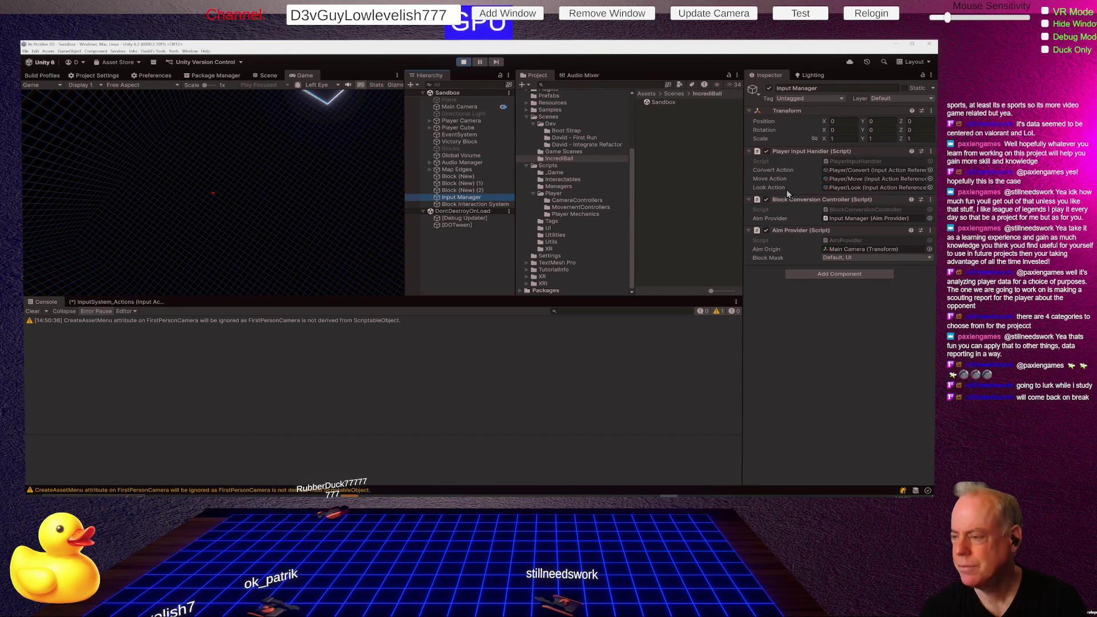
Step: Ping the Player/Convert action asset and open the PlayerInputHandler script in Rider
left_click(893, 173)
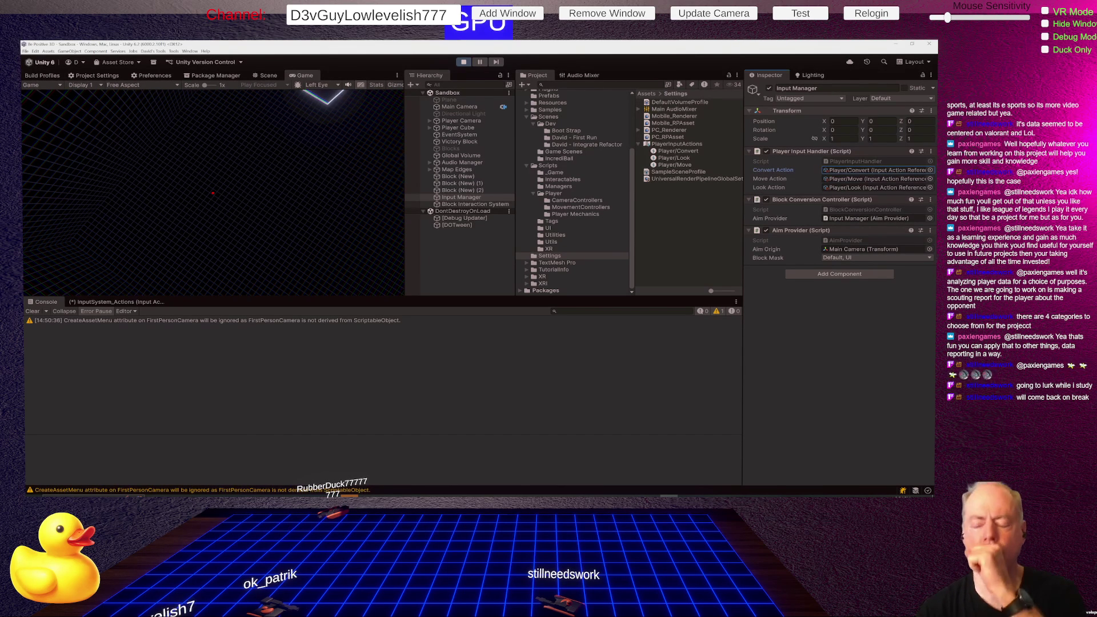
double_click(853, 163)
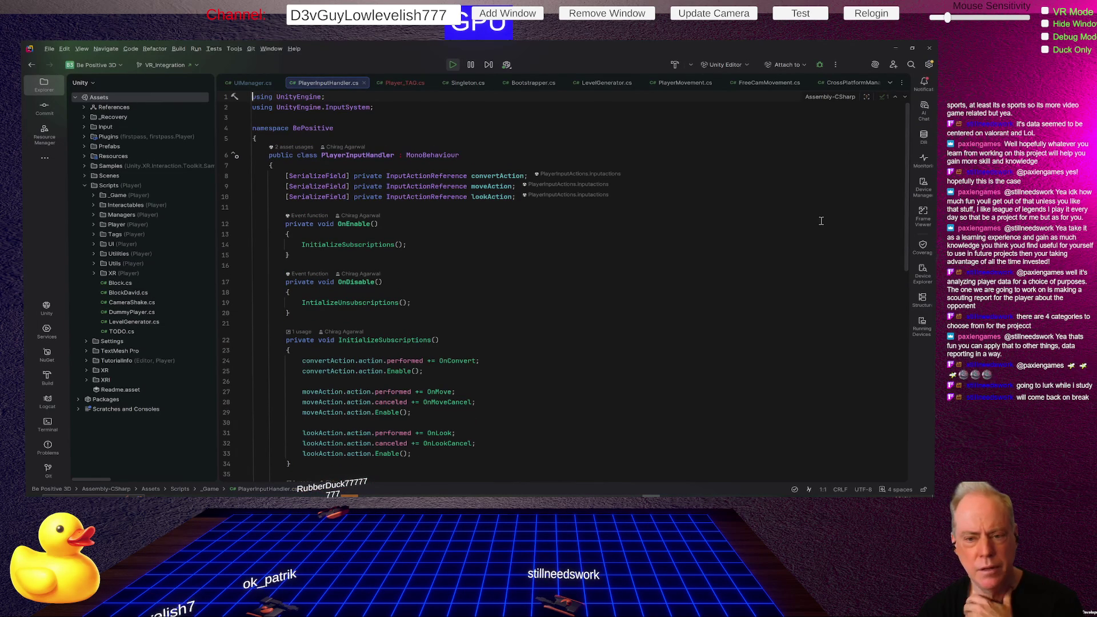
Step: Trace the convertAction and OnConvert usages, then breakpoint line 52's GameEvents.OnConvertInput.Invoke()
left_click(506, 177)
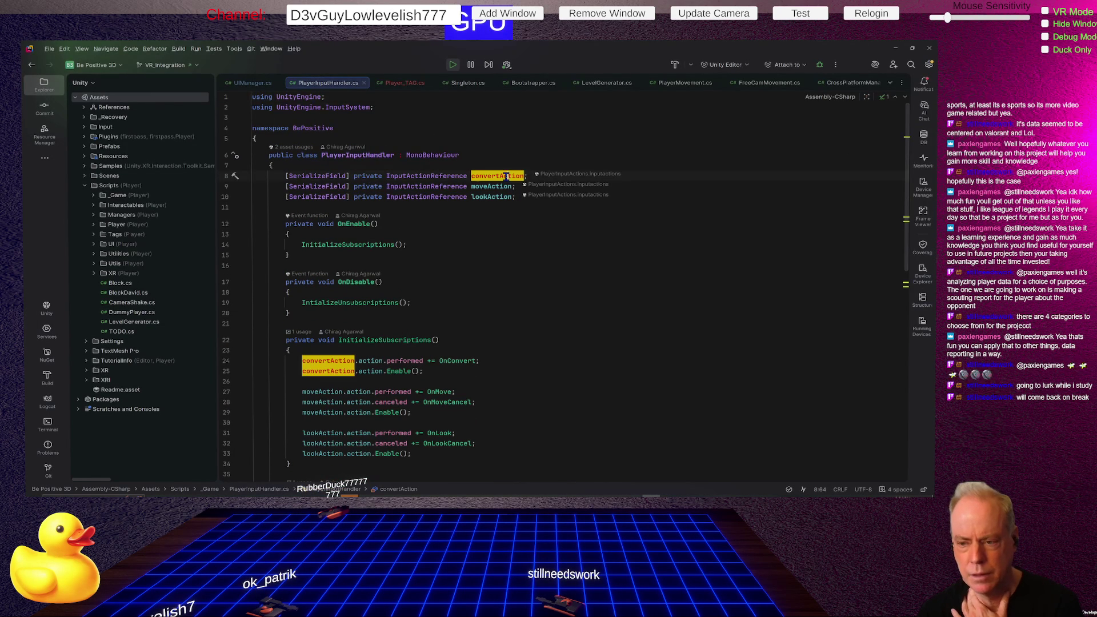
scroll(506, 177, "down", 5)
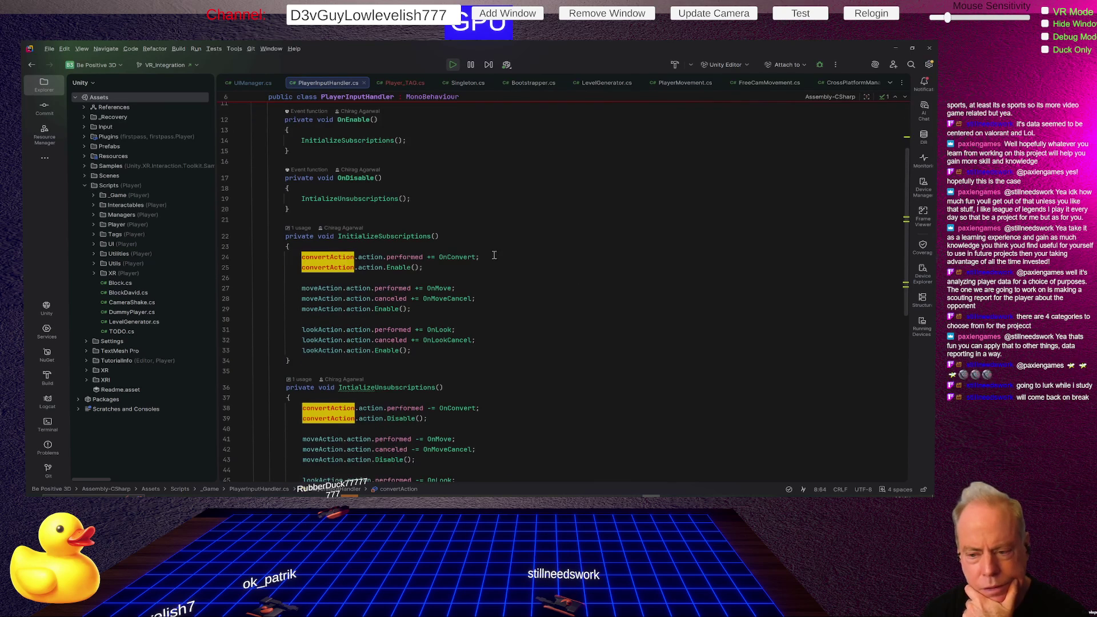
left_click(475, 257)
scroll(571, 252, "down", 5)
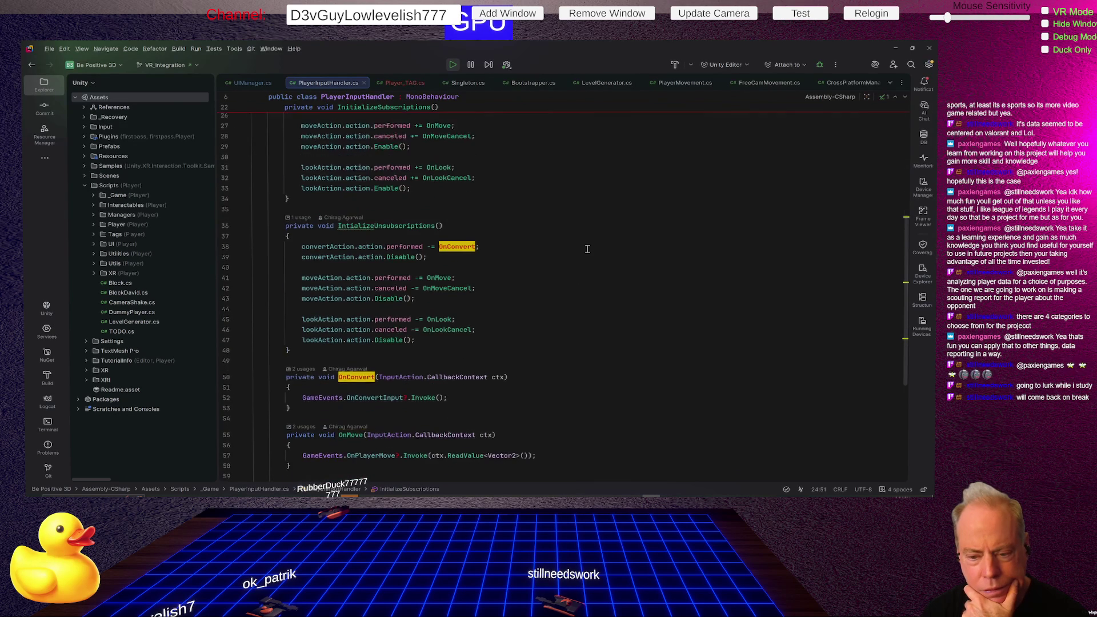
scroll(588, 249, "down", 1)
scroll(587, 249, "down", 3)
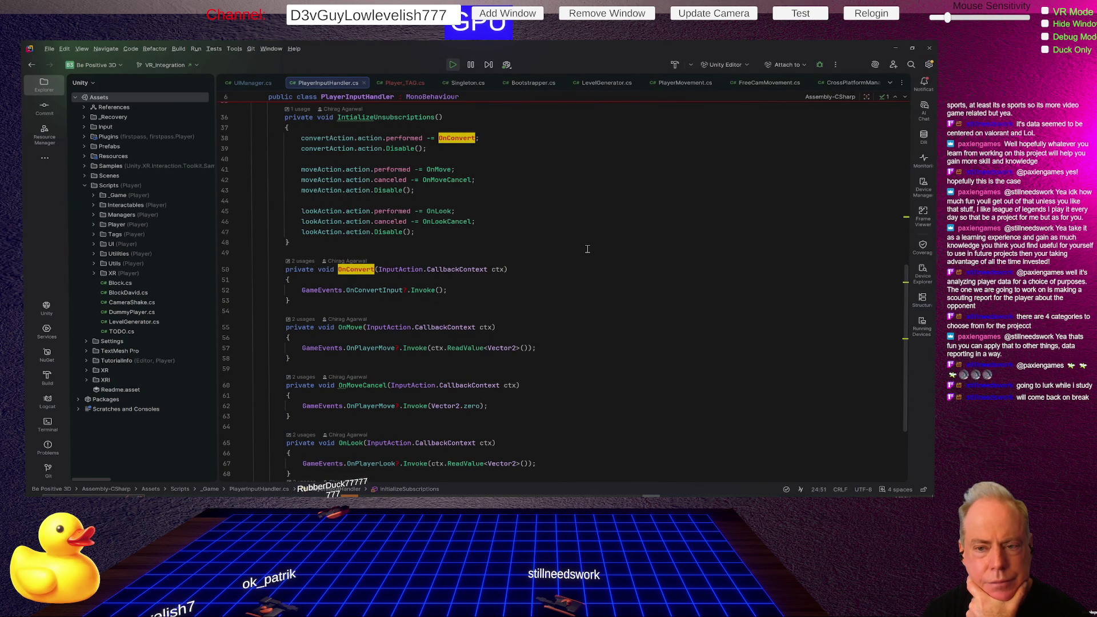
scroll(594, 240, "up", 1)
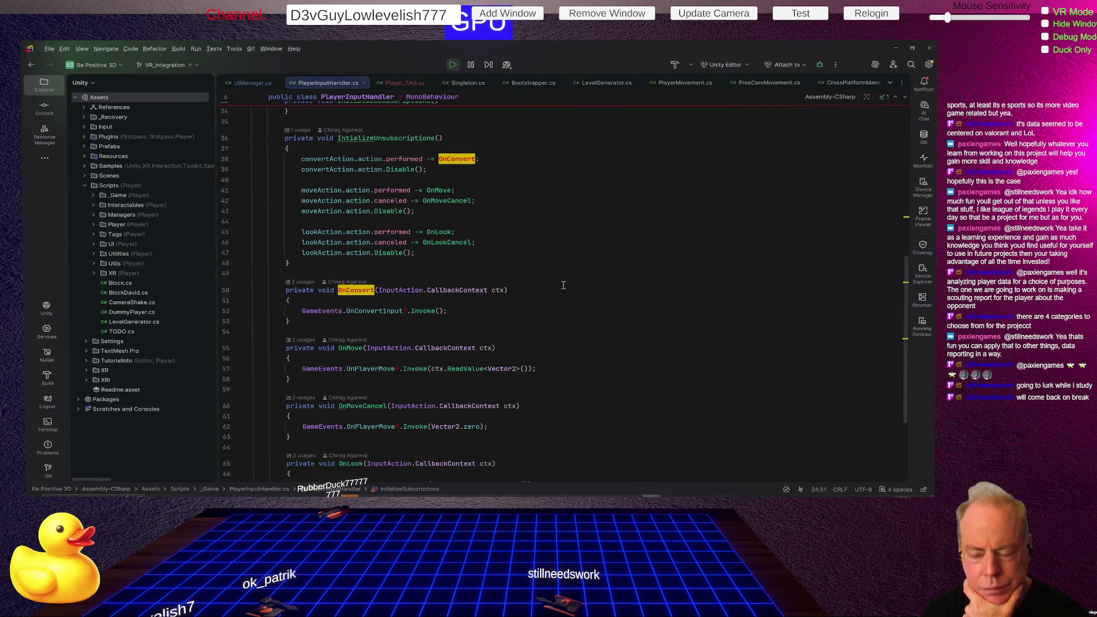
left_click(229, 313)
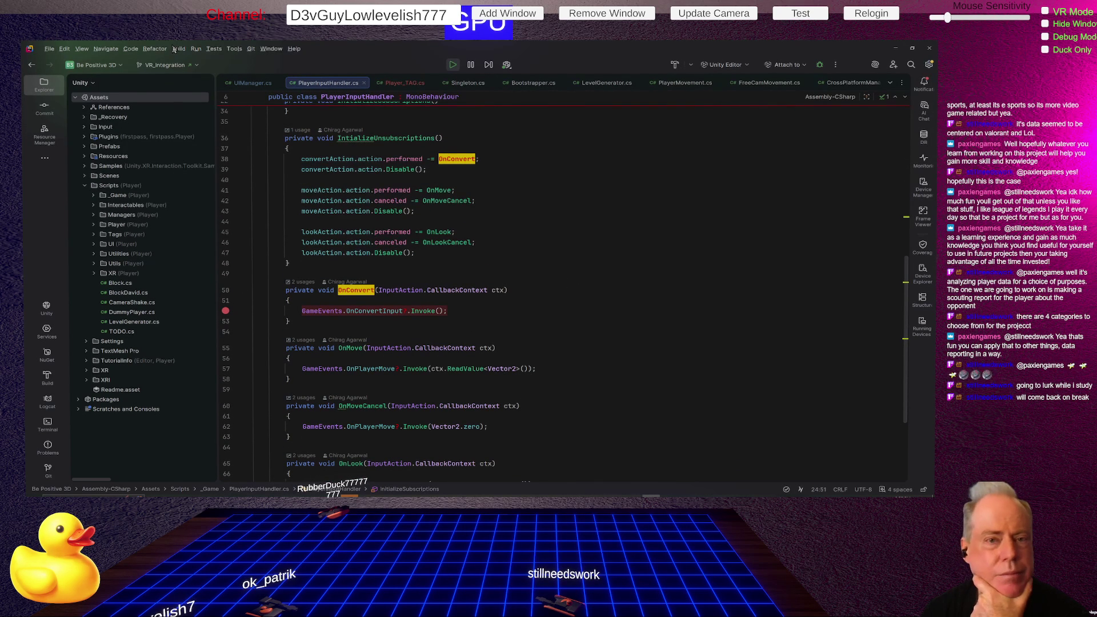
left_click(196, 49)
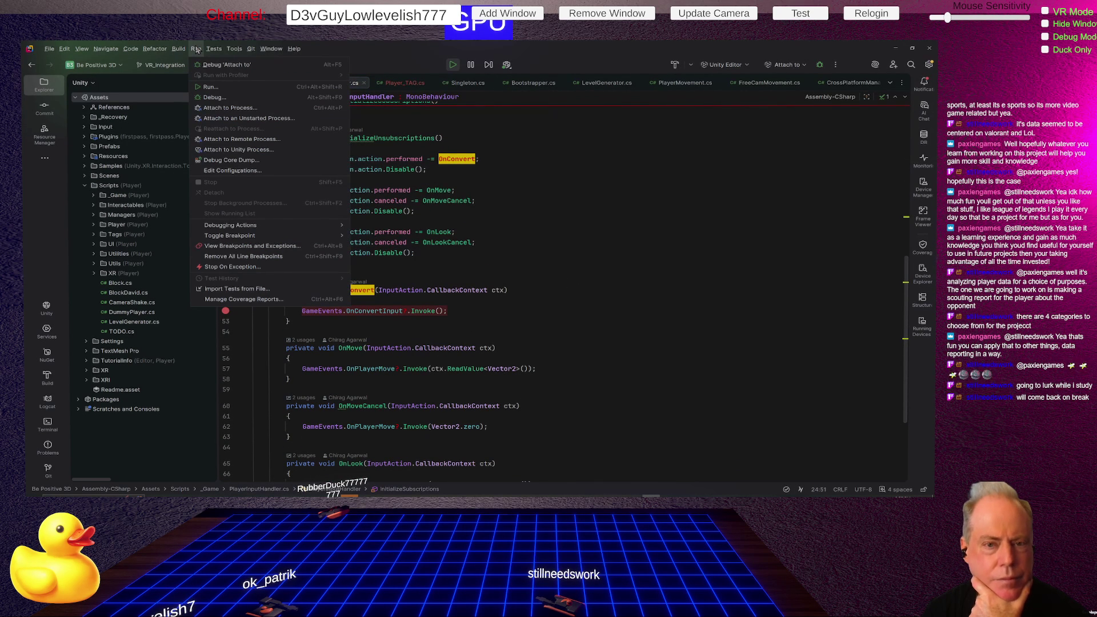
Step: Attach Rider's debugger to the Unity.exe editor process, then stop the running game in Unity
left_click(250, 150)
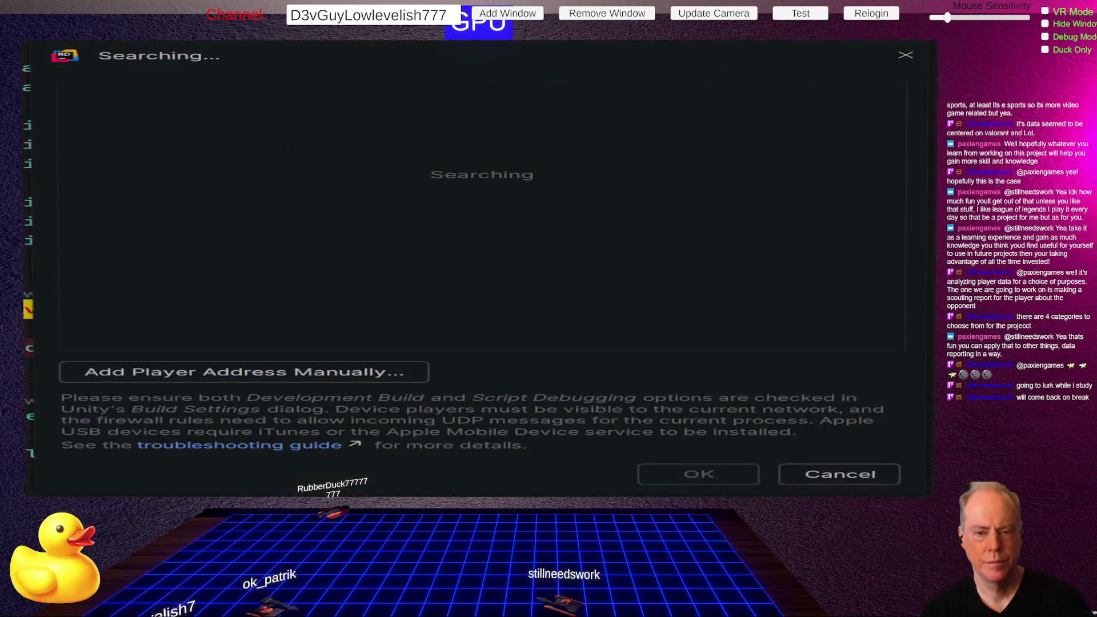
left_click(228, 105)
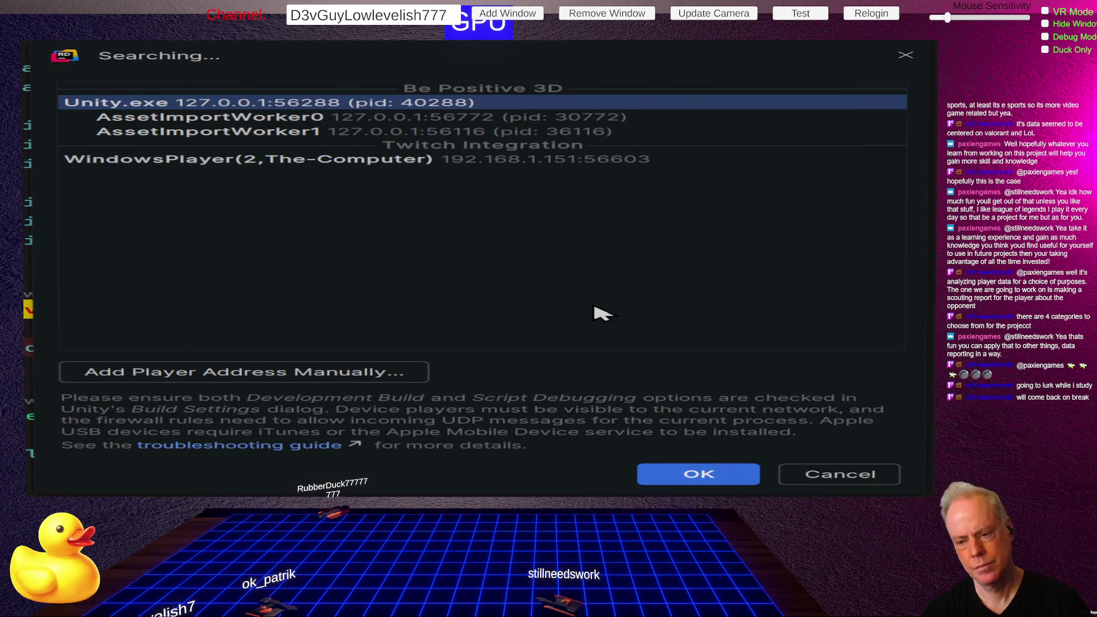
left_click(686, 480)
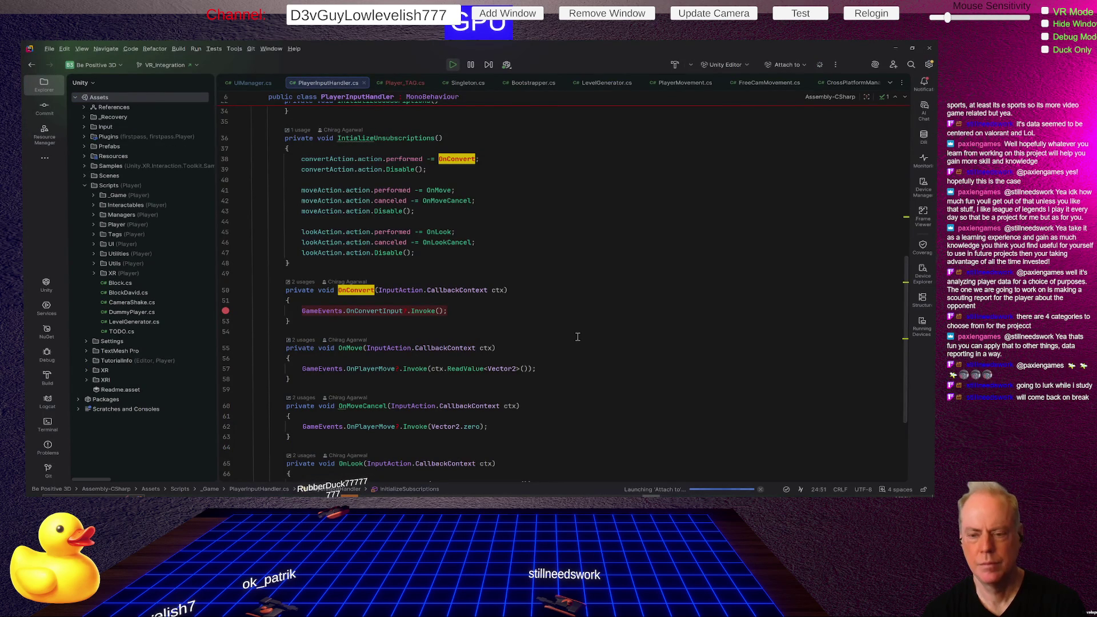
key("alt+Tab")
left_click(465, 63)
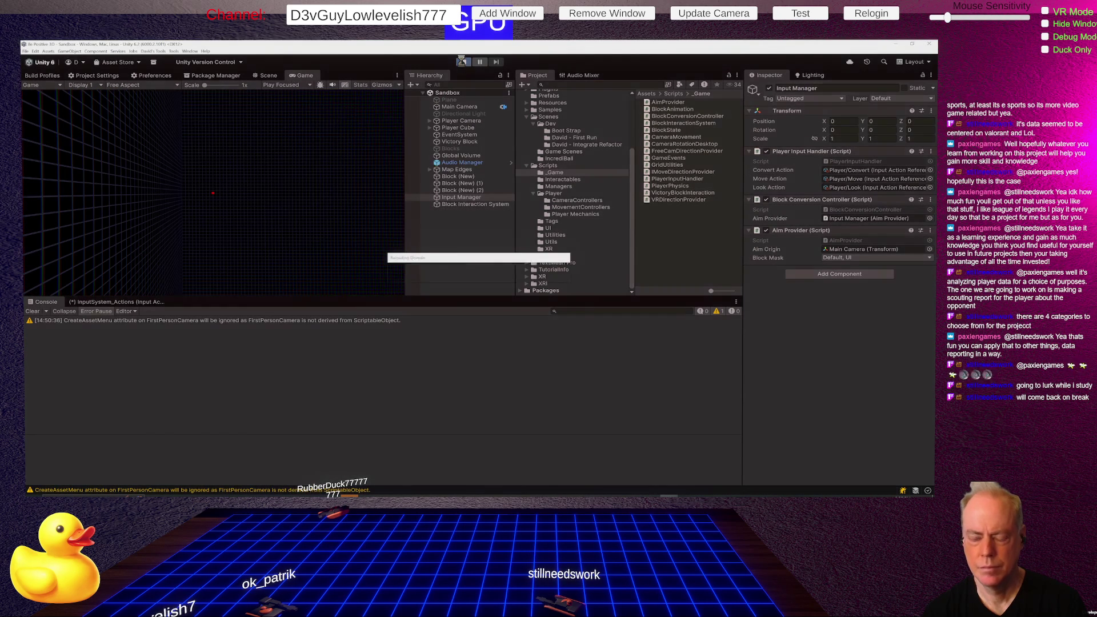
Step: Enter Play mode again and fire the Convert action in the Game view to hit the OnConvert breakpoint
left_click(463, 62)
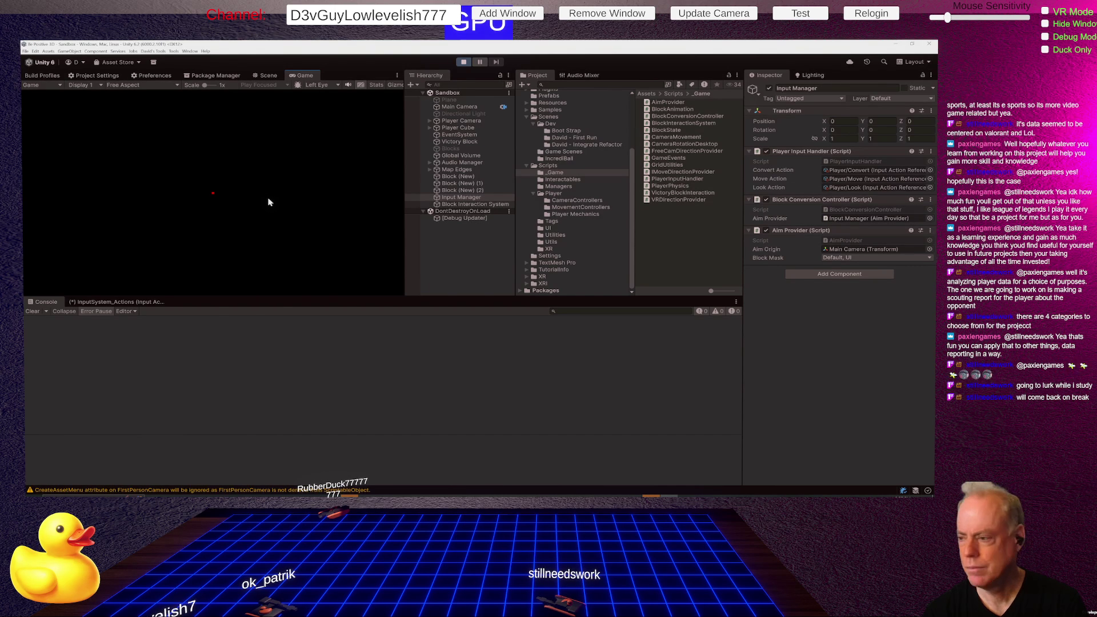
left_click(268, 202)
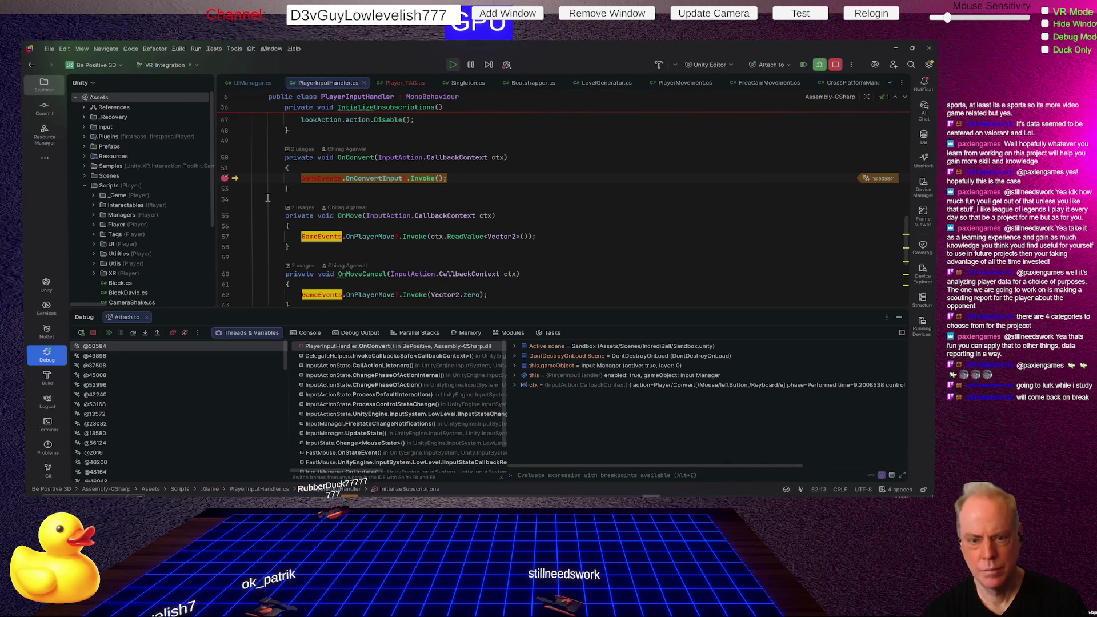
Step: Resume past the OnConvert breakpoint and fire the convert input again in the running game
mouse_move(362, 159)
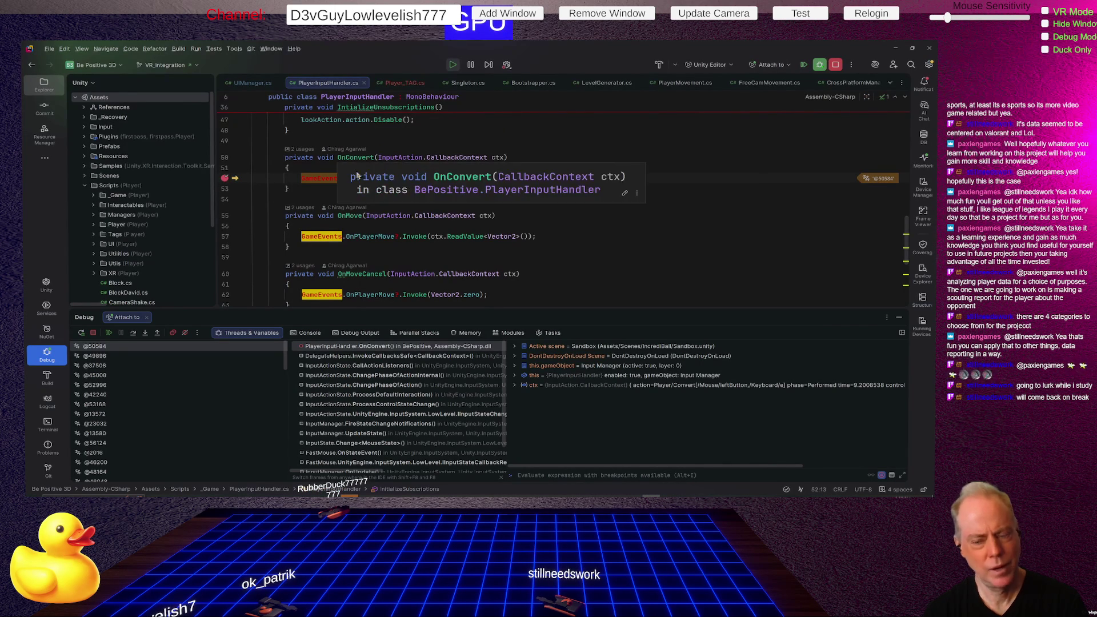
left_click(109, 333)
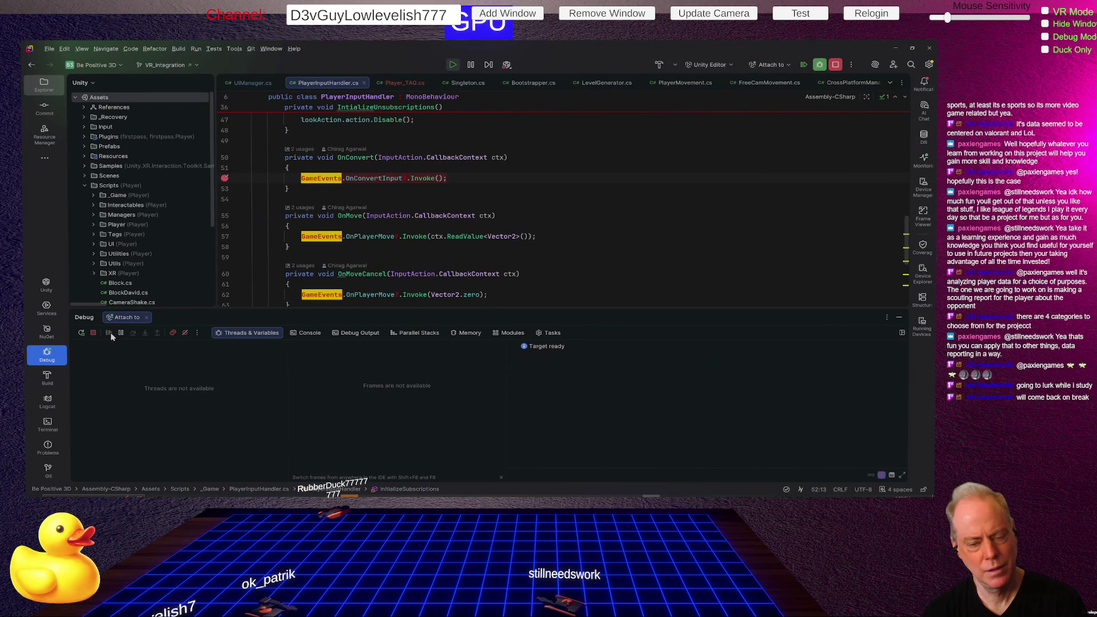
key("alt+Tab")
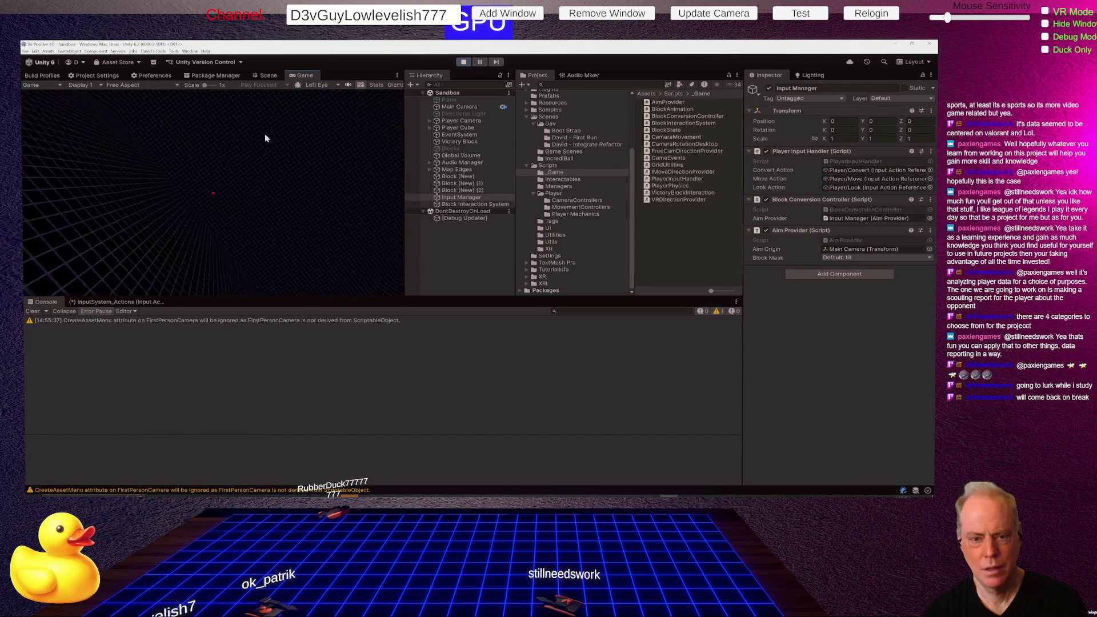
left_click(184, 146)
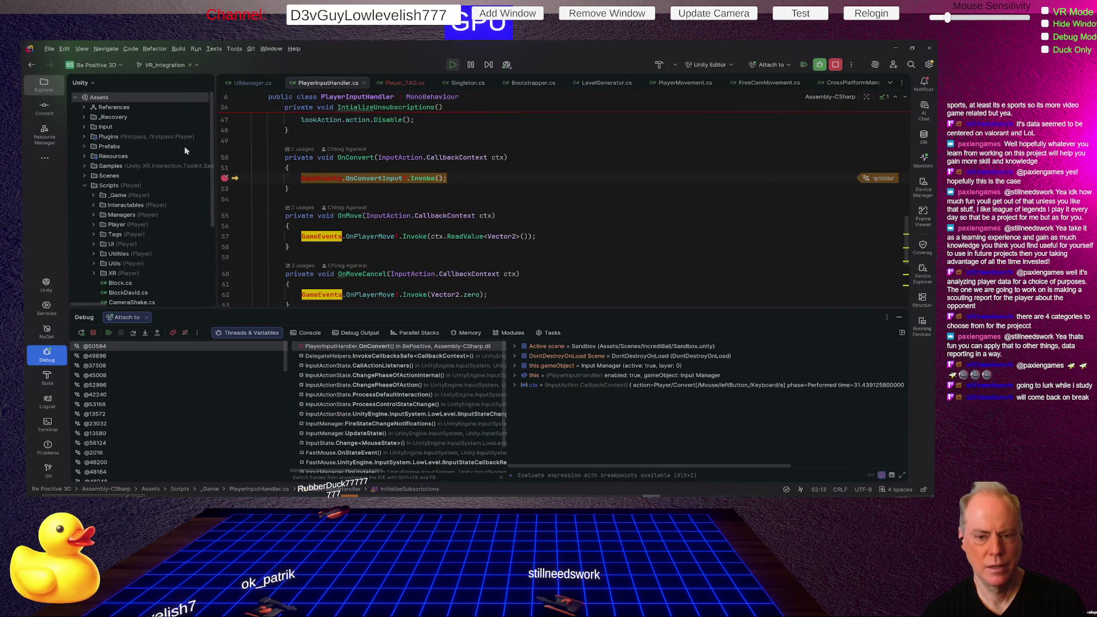
Step: Dismiss the ctx value preview, remove the line-52 breakpoint, and resume execution
mouse_move(496, 158)
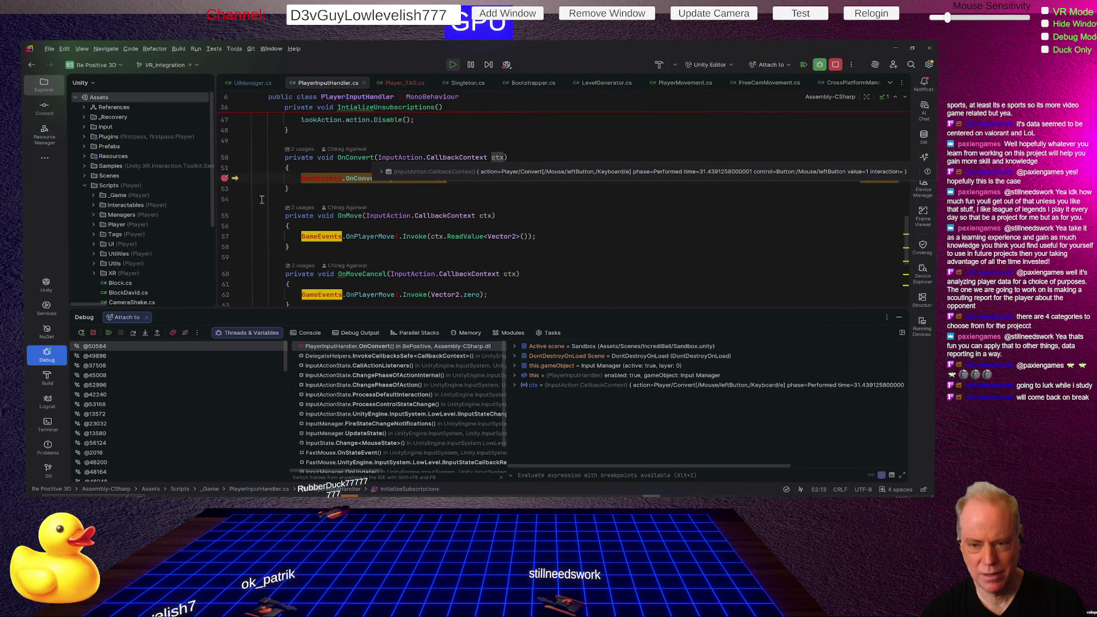
left_click(404, 201)
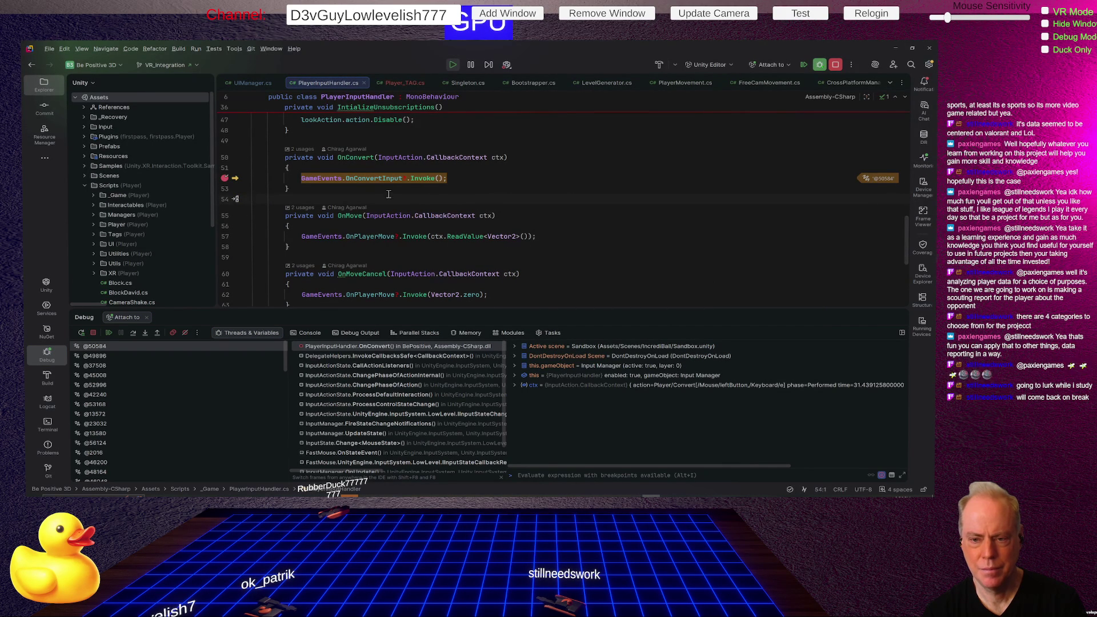
left_click(224, 179)
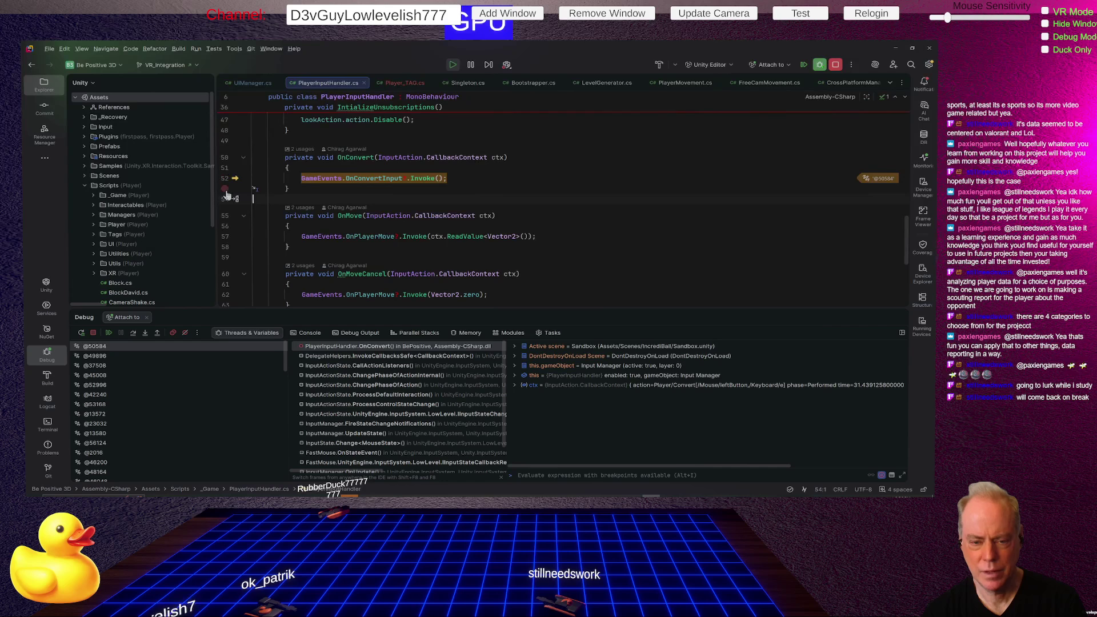
left_click(105, 334)
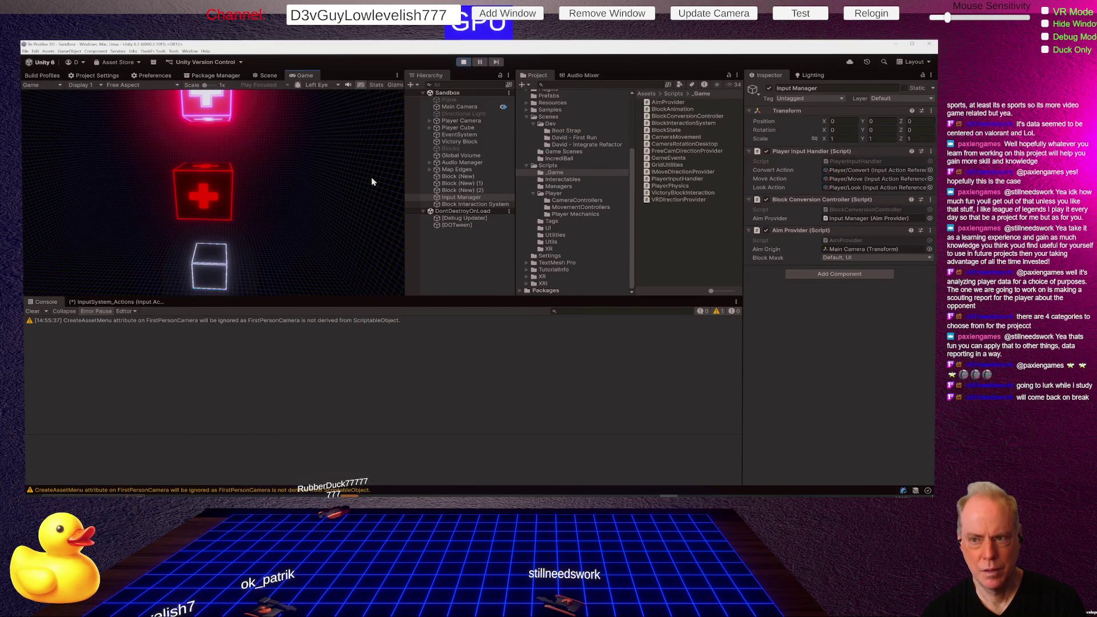
Step: Return to Rider and bring up the context actions for the OnConvertInput event
key("alt+Tab")
left_click(371, 180)
right_click(373, 181)
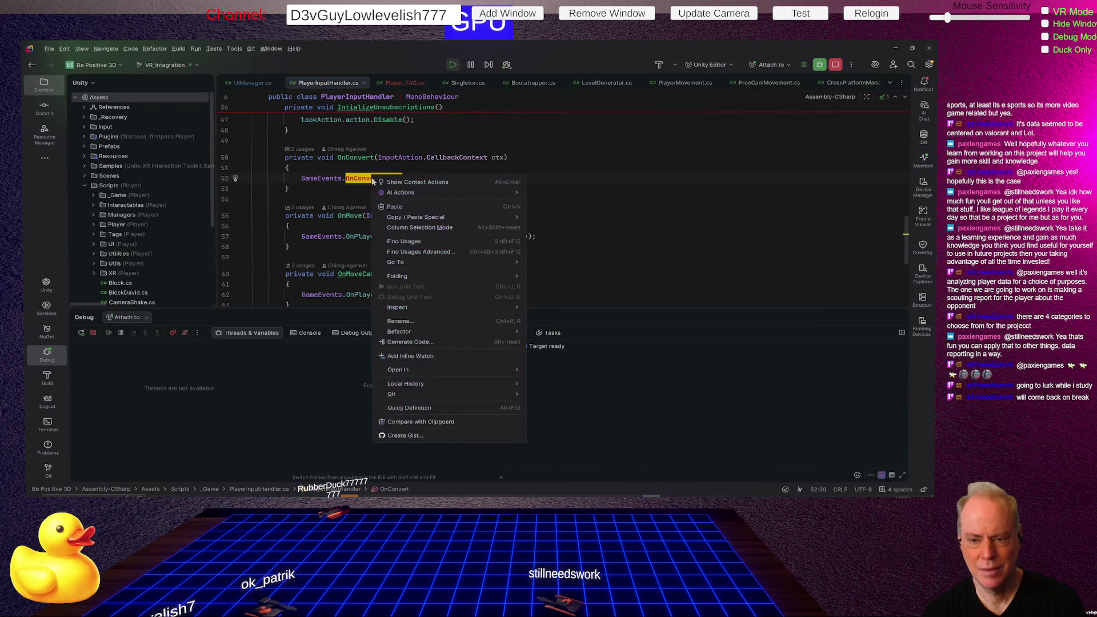
Step: Find usages of OnConvertInput and open the TryConvert subscription in BlockConversionController.cs
left_click(428, 243)
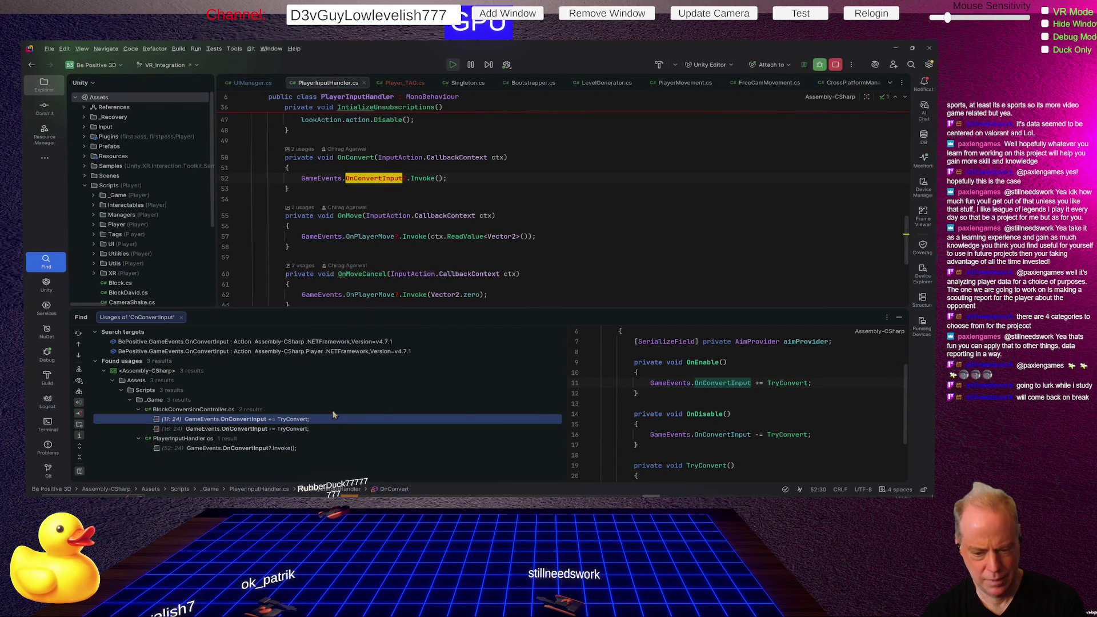
left_click(295, 422)
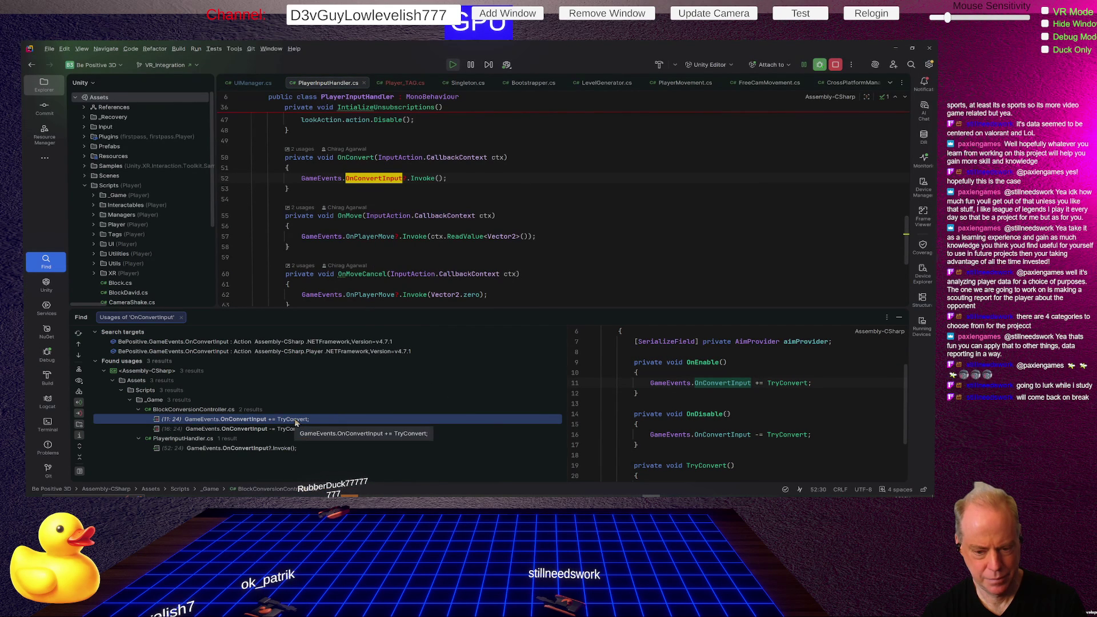
double_click(296, 422)
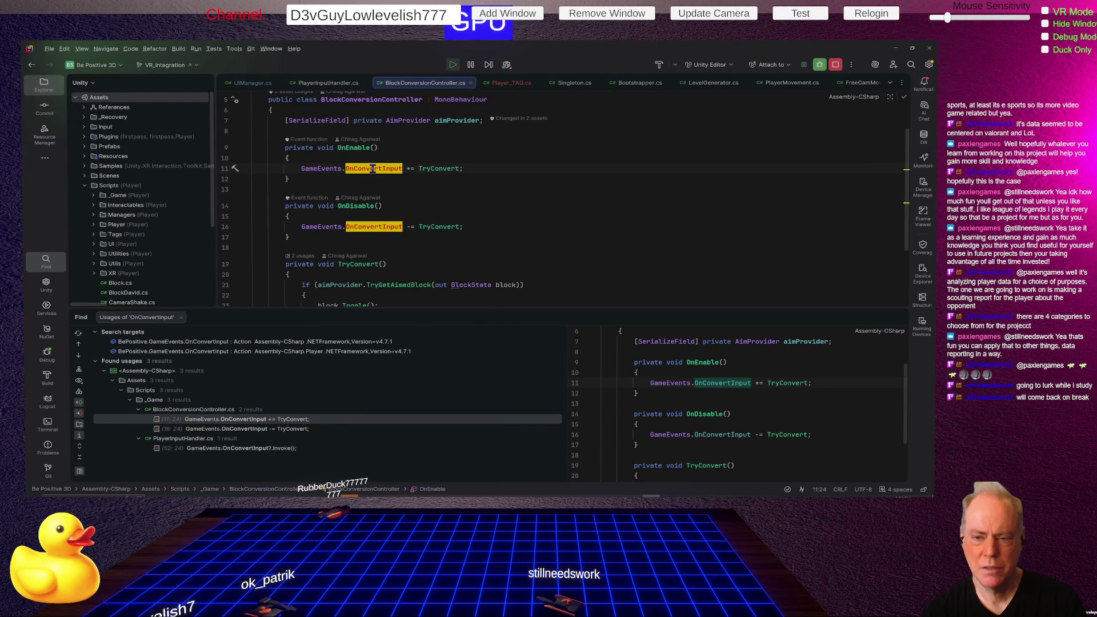
Step: Highlight TryConvert's usages and set a breakpoint on block.Toggle() at line 23
left_click(436, 168)
scroll(608, 215, "down", 1)
scroll(608, 215, "down", 2)
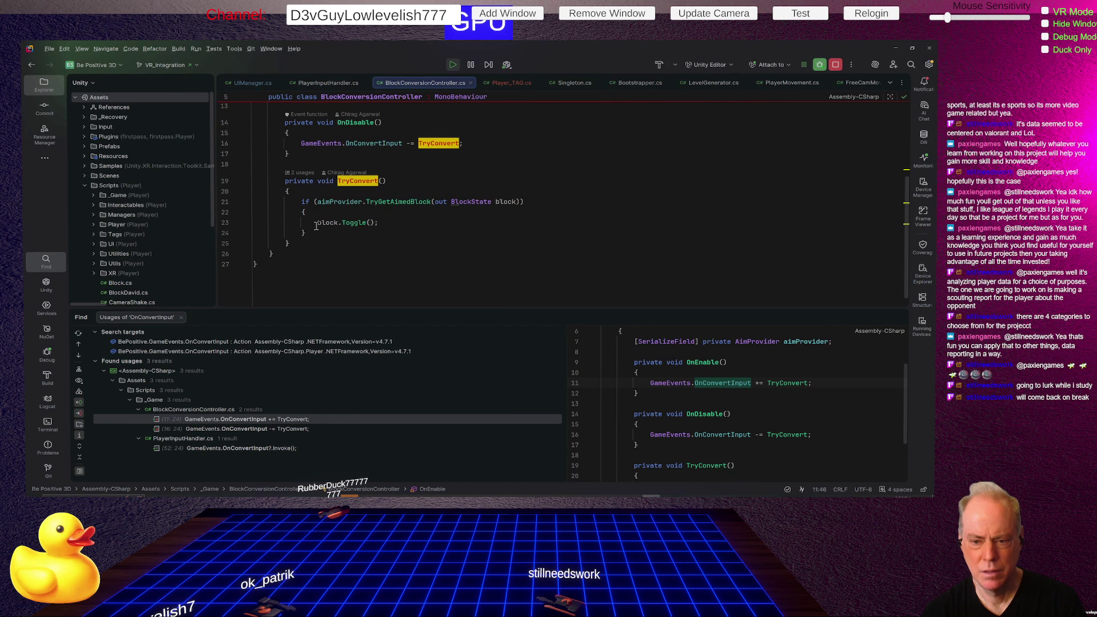
left_click(225, 224)
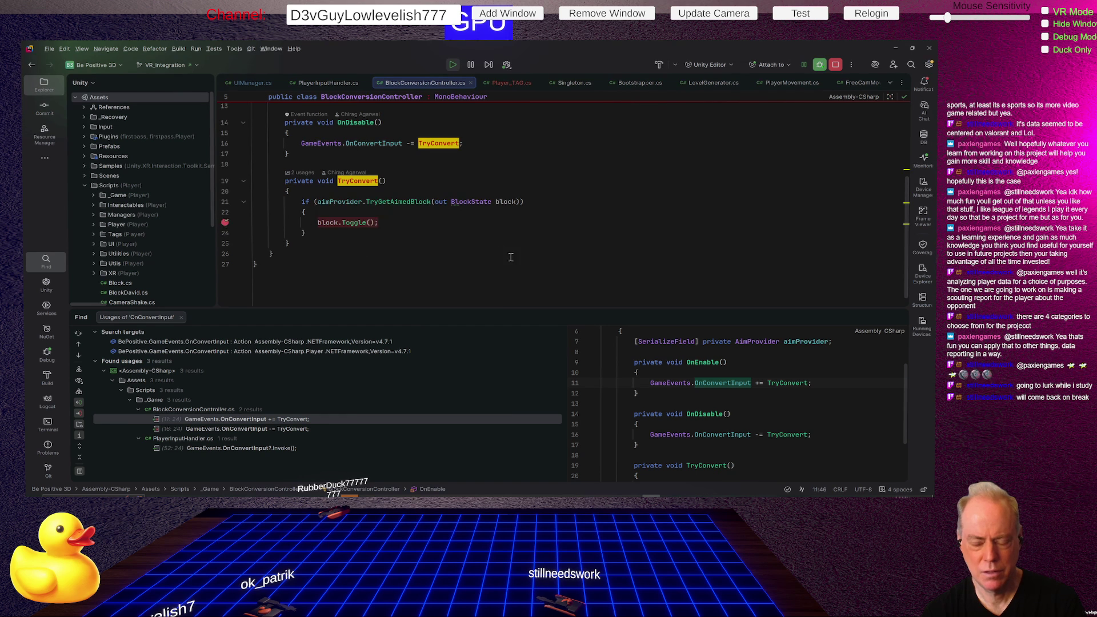
Step: Convert two blocks in the game, resuming past the Toggle breakpoint each time, and read the console warning
key("alt+Tab")
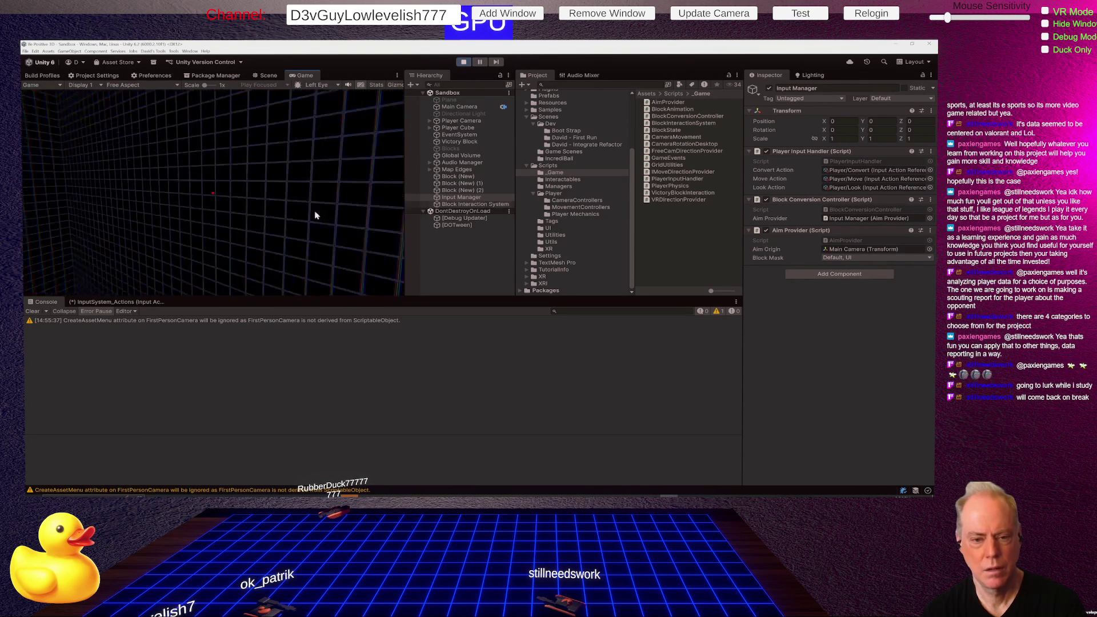
left_click(281, 201)
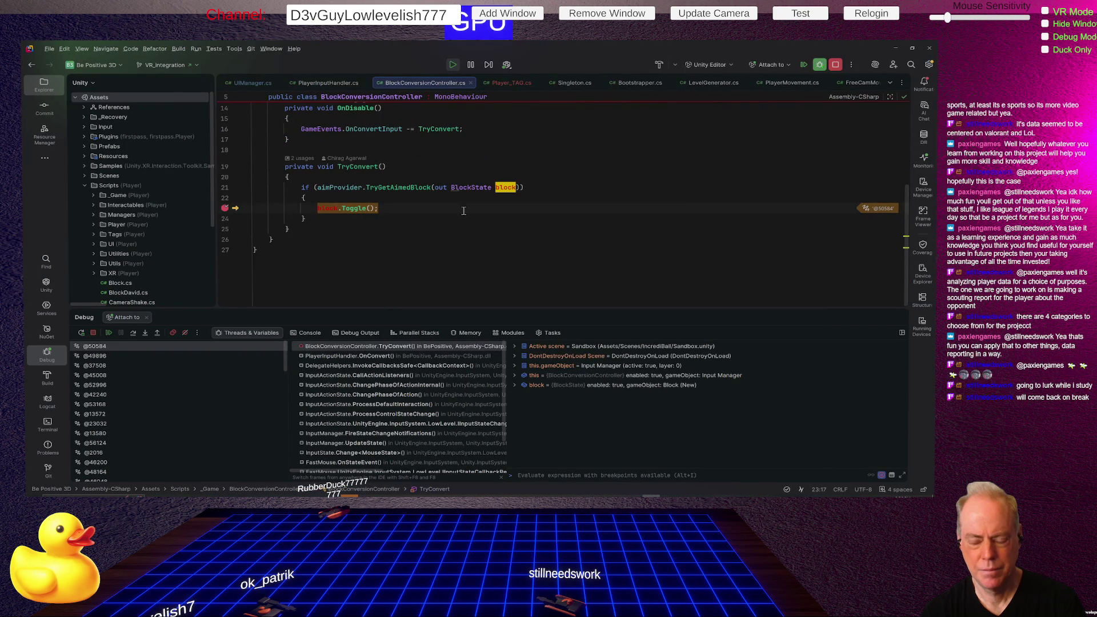
left_click(109, 332)
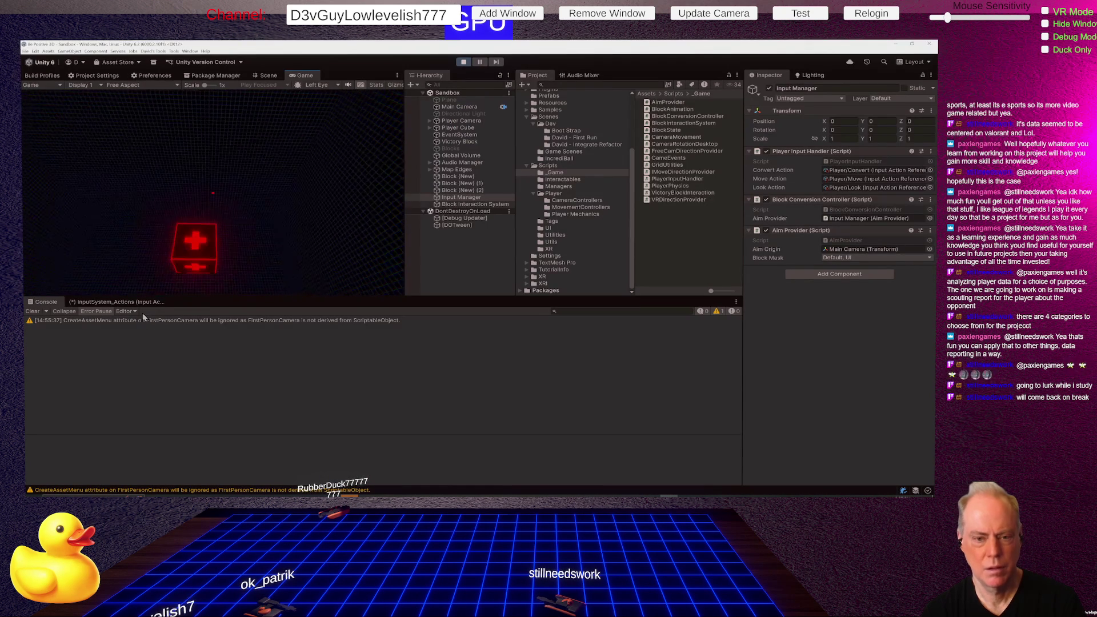
left_click(139, 317)
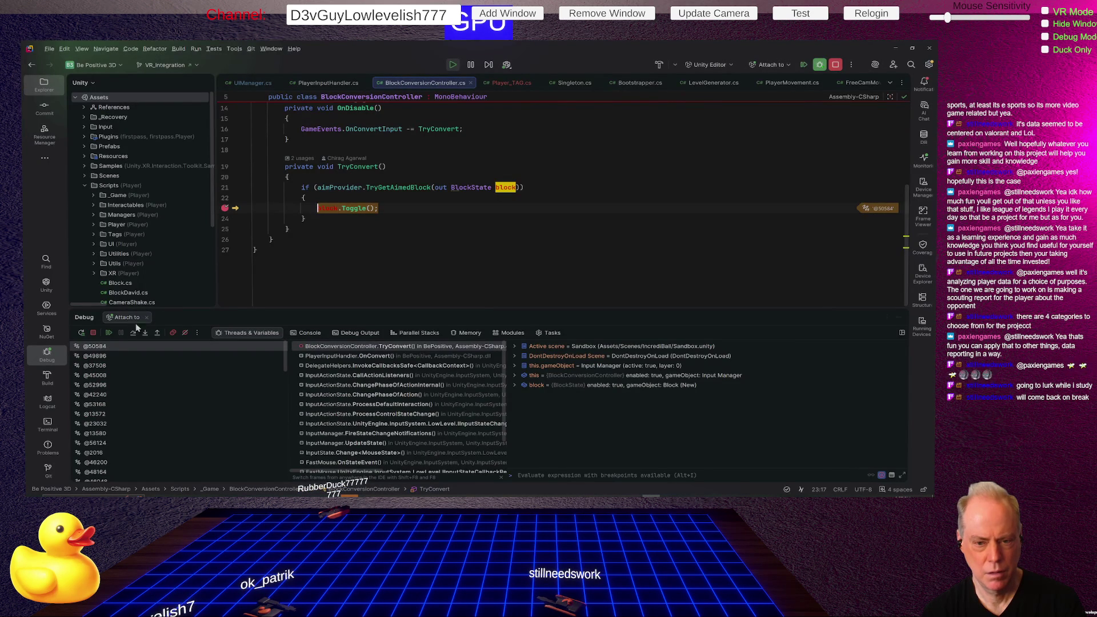
left_click(108, 333)
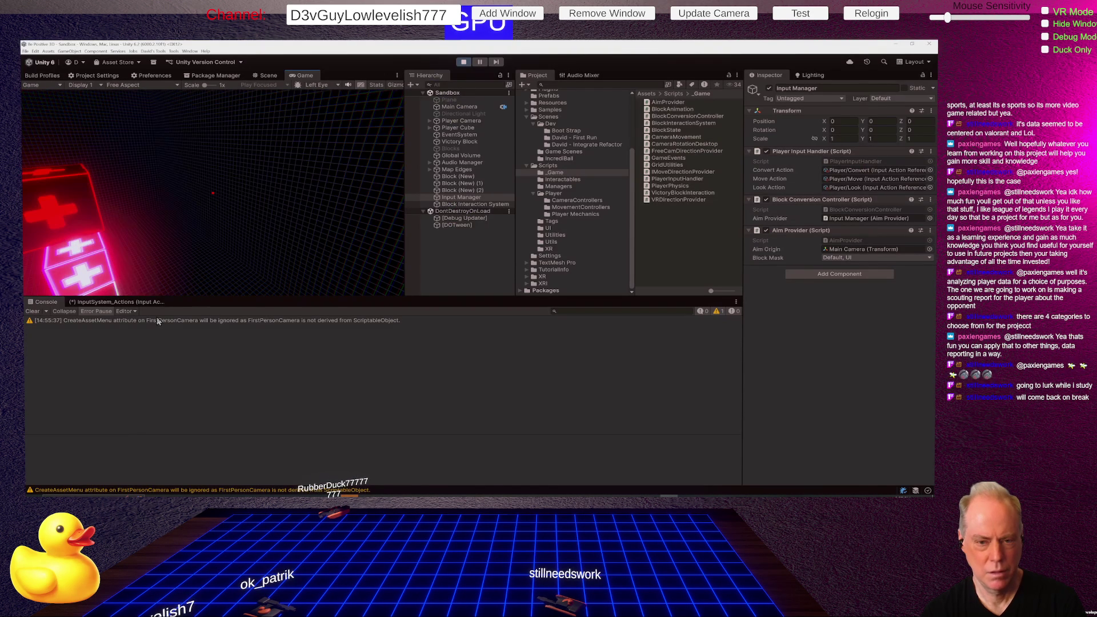
left_click(177, 320)
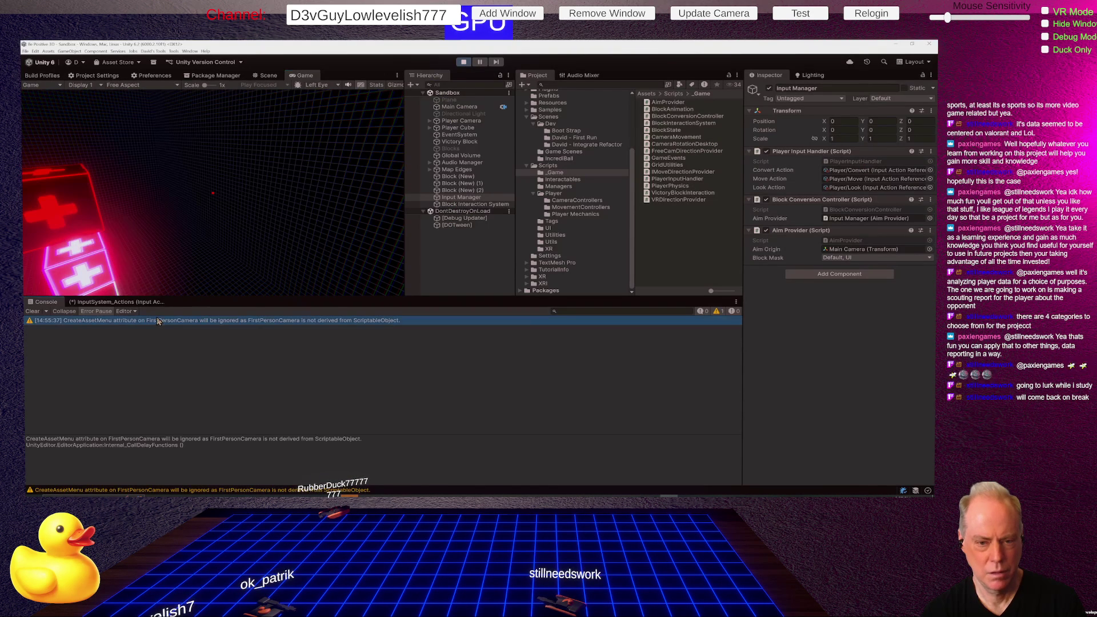
Step: Convert four more blocks in the game, resuming Rider's debugger after each breakpoint hit
left_click(197, 250)
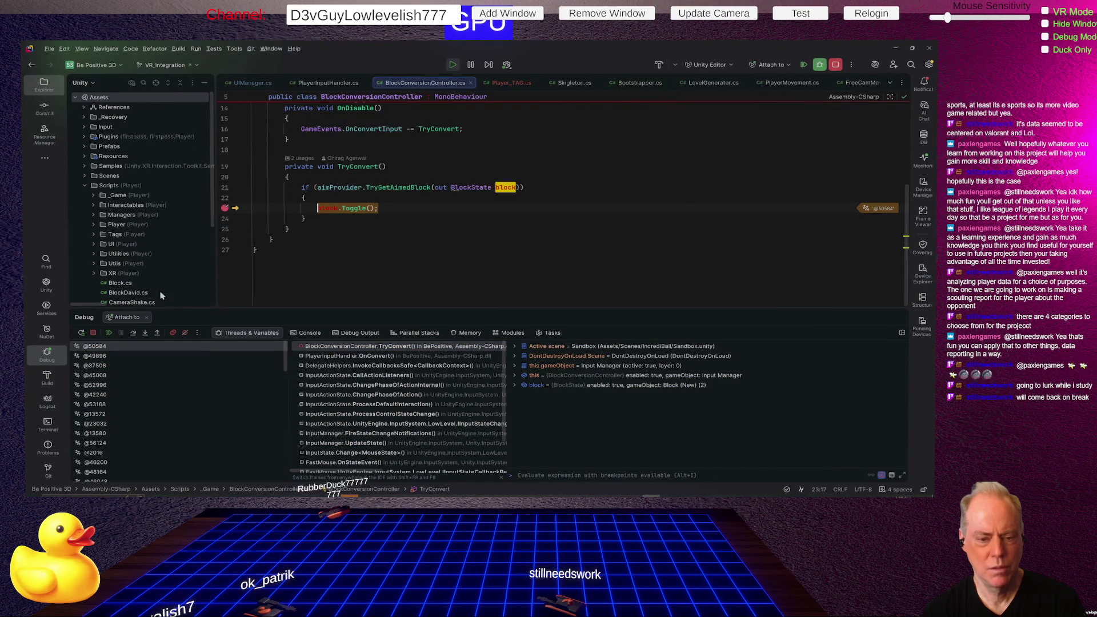
left_click(109, 332)
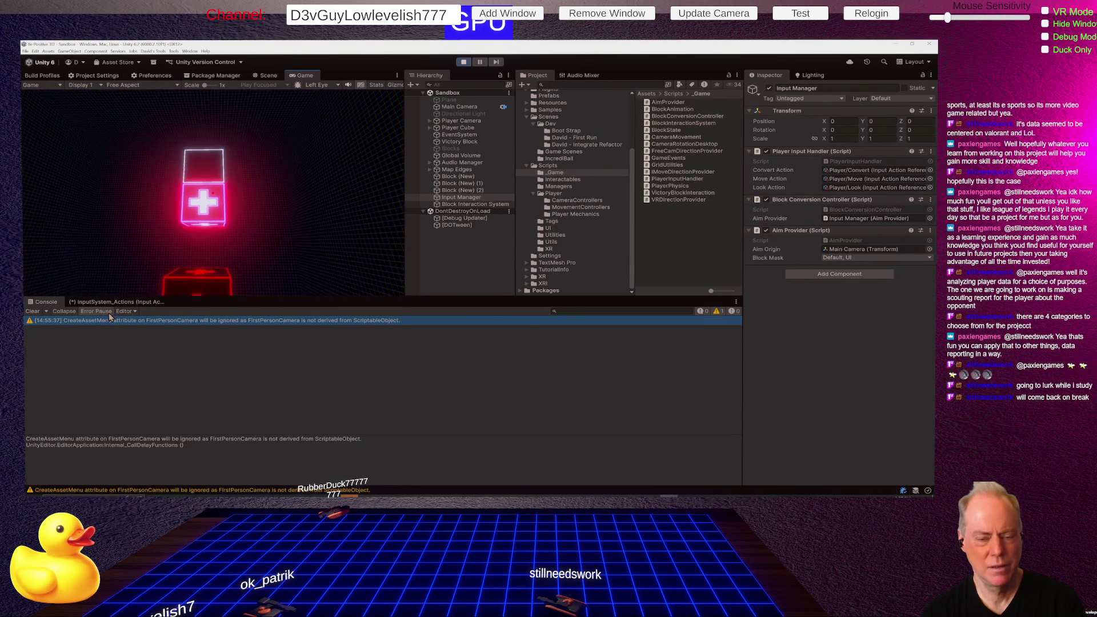
left_click(107, 320)
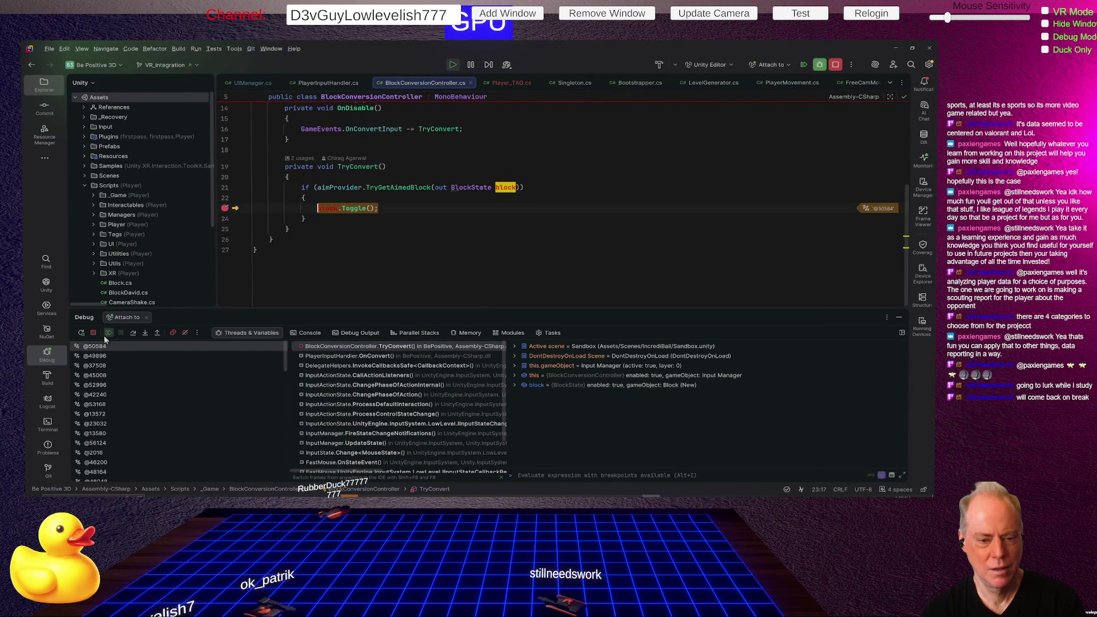
left_click(108, 332)
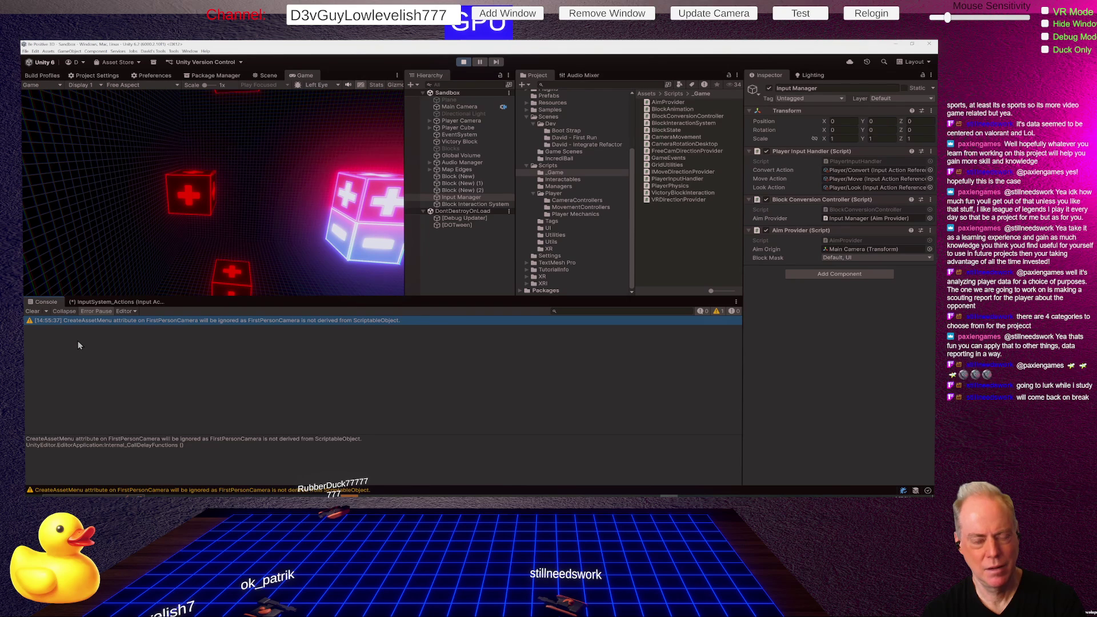
key("alt+Tab")
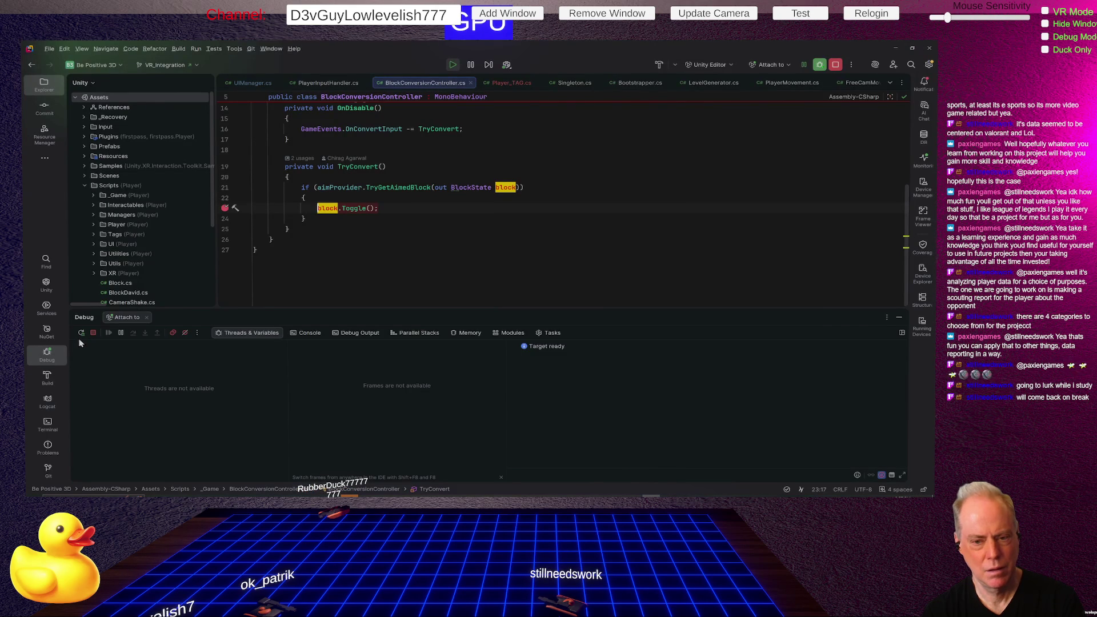
key("alt+Tab")
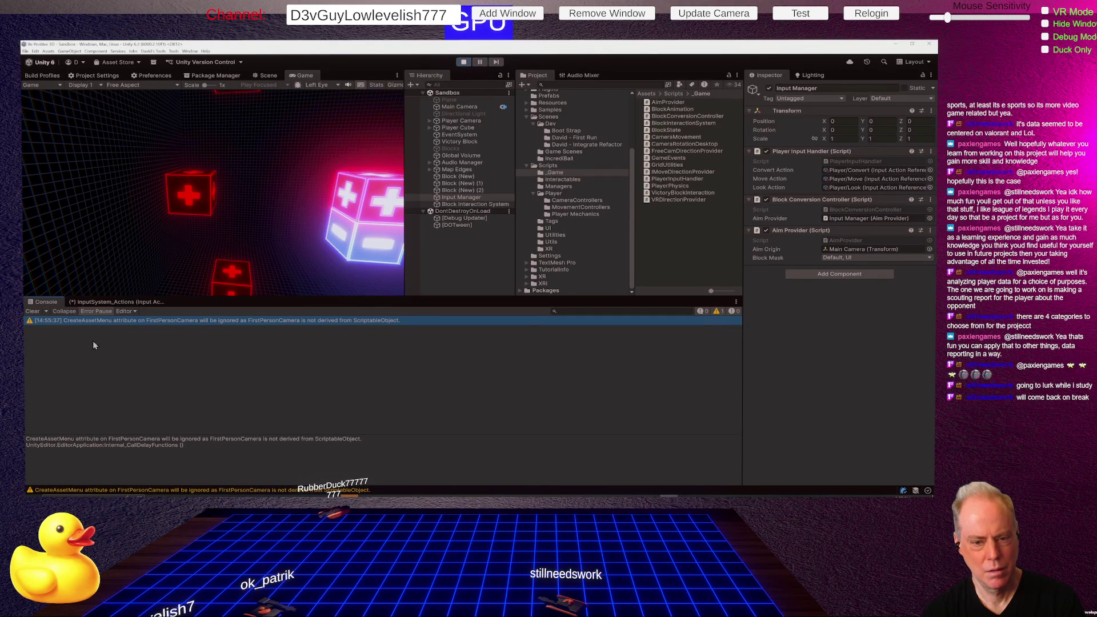
left_click(207, 280)
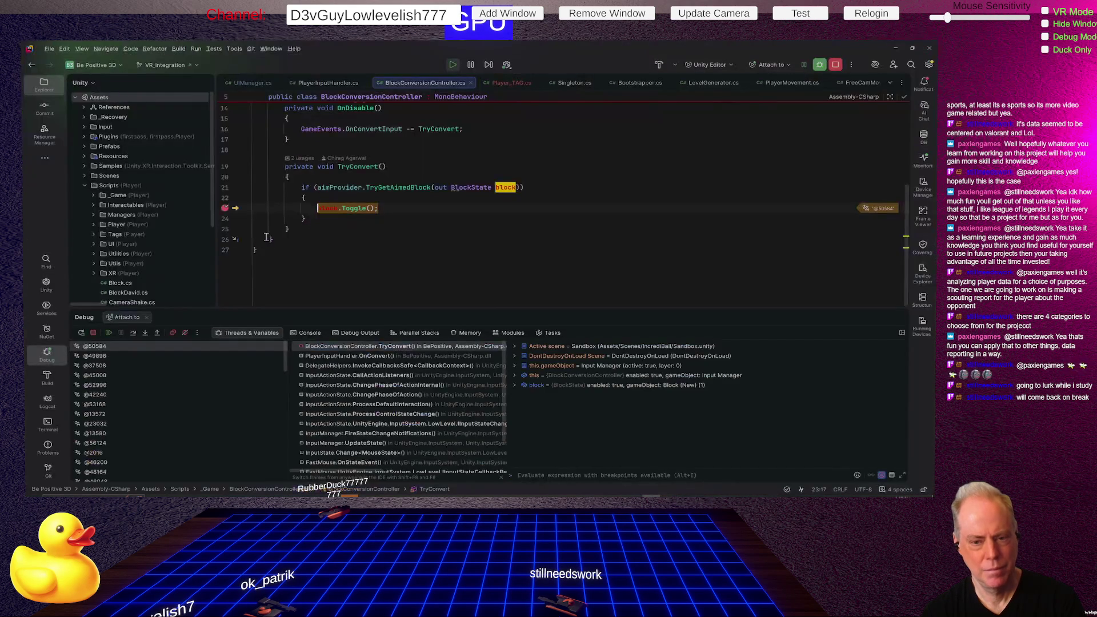
left_click(111, 332)
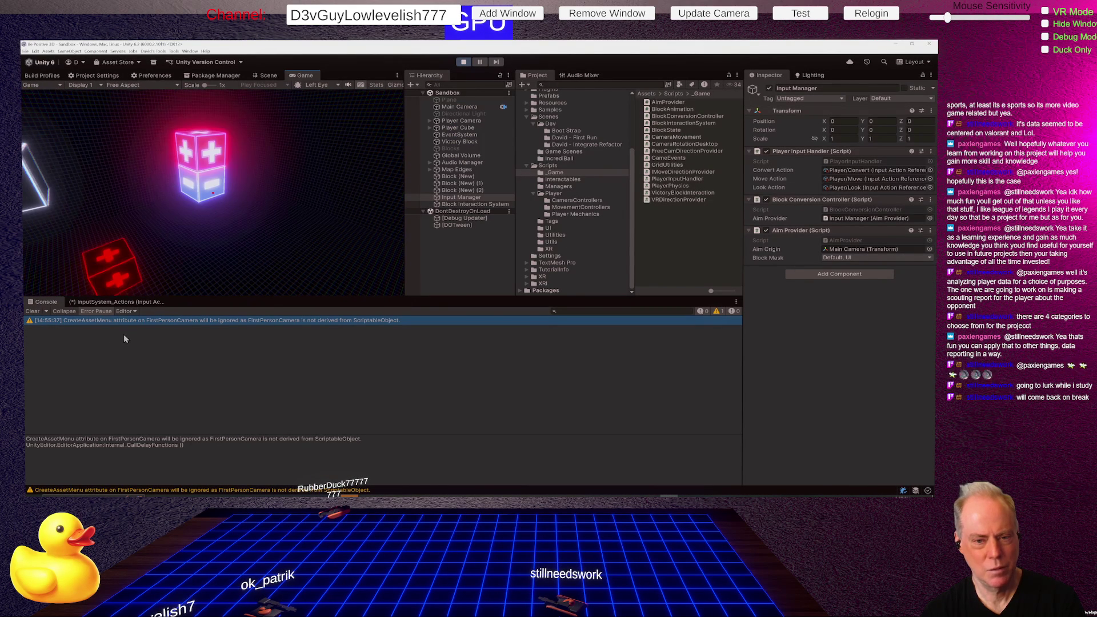
left_click(236, 251)
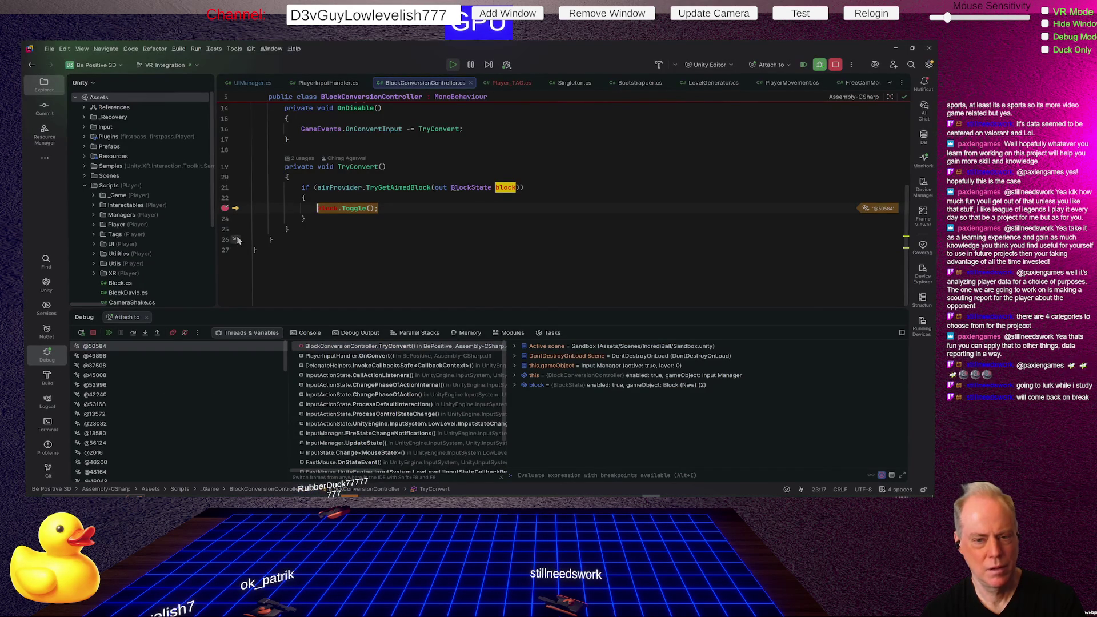
left_click(111, 333)
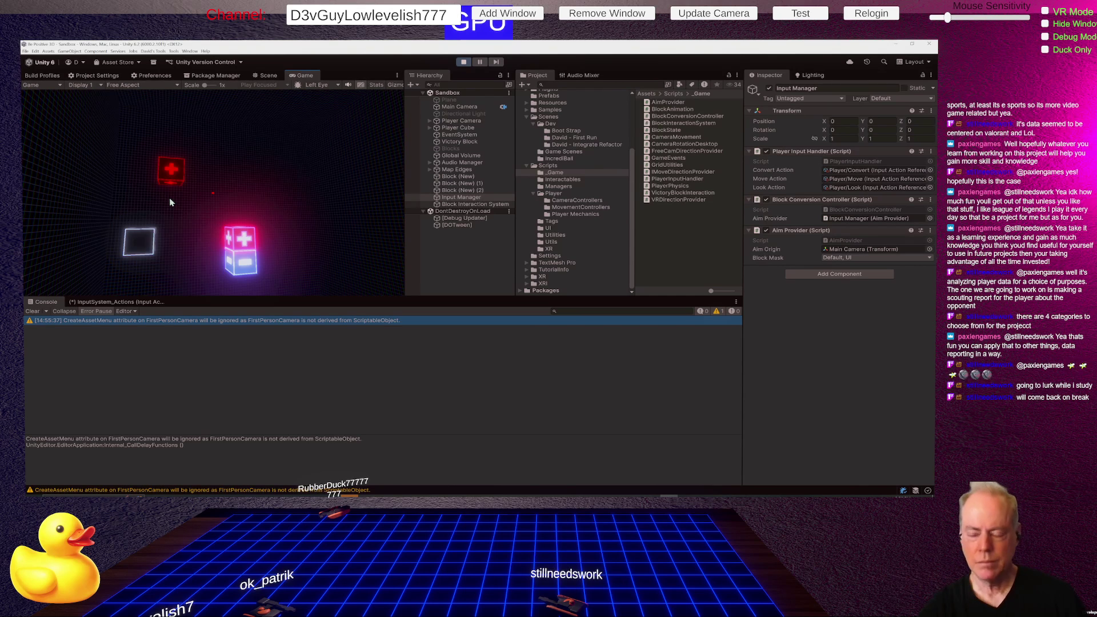
Step: Select Input Manager, inspect its Convert Action binding, and open PlayerInputHandler.cs in Rider
left_click_drag(170, 199, 343, 125)
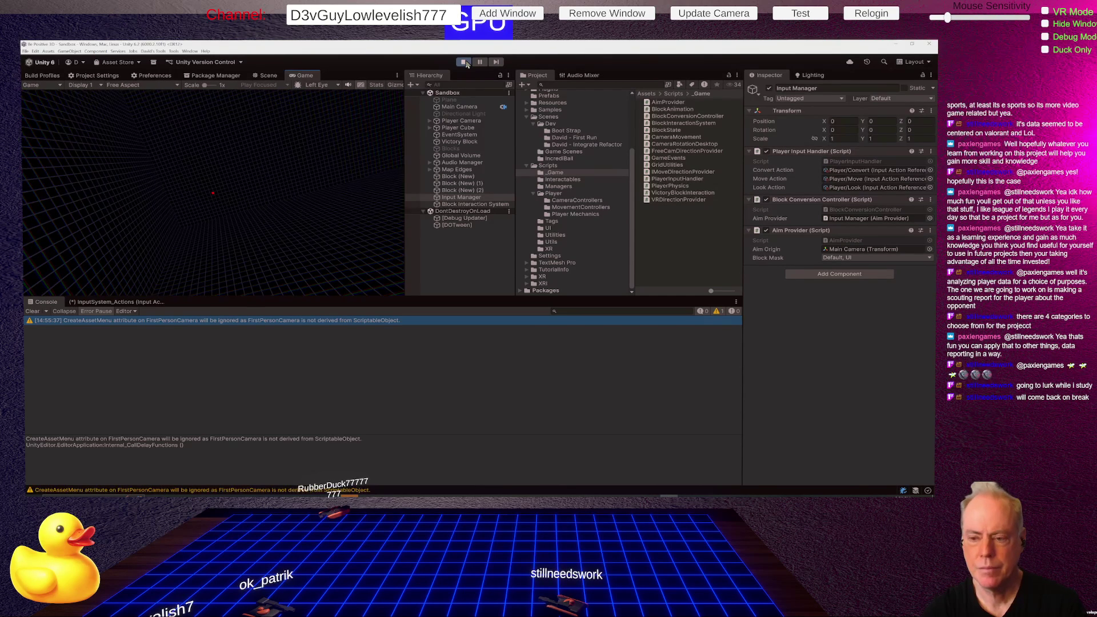
left_click(471, 198)
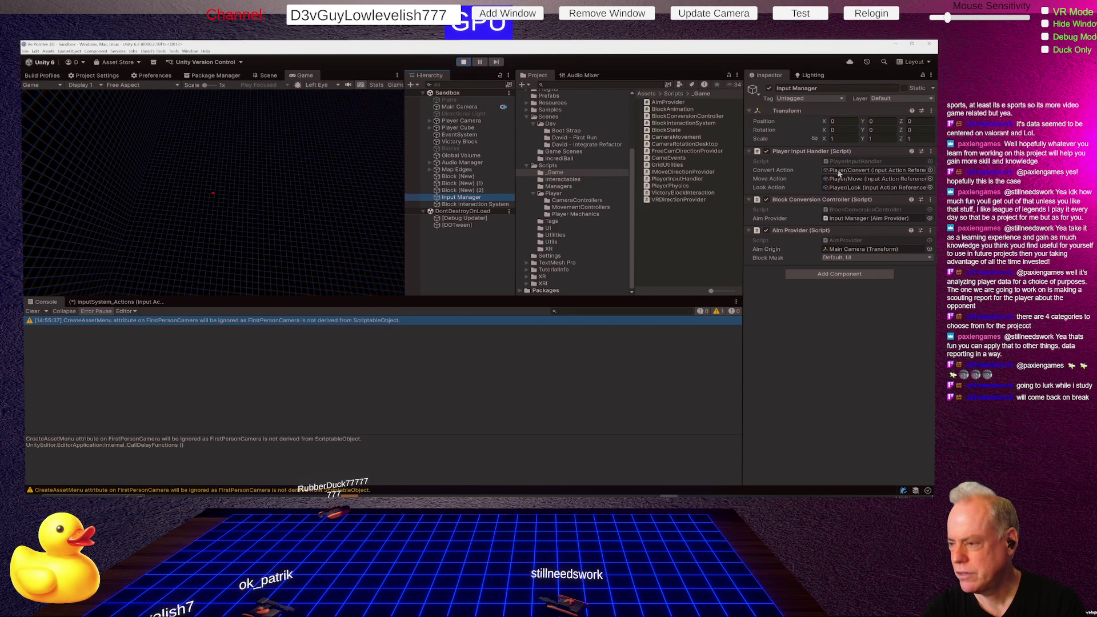
left_click(808, 171)
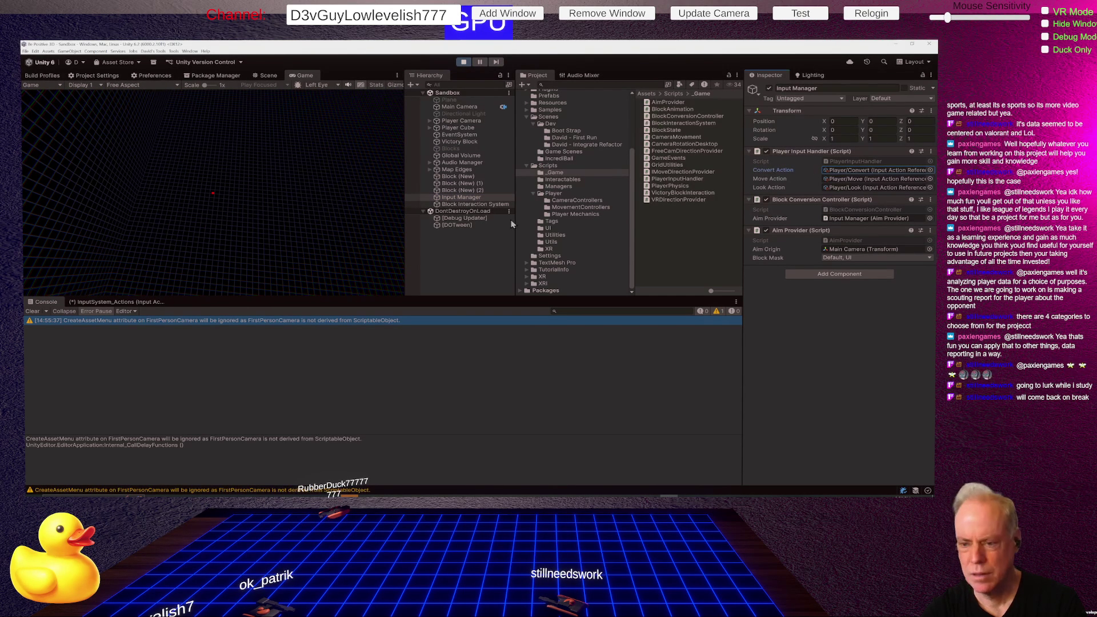
left_click(465, 198)
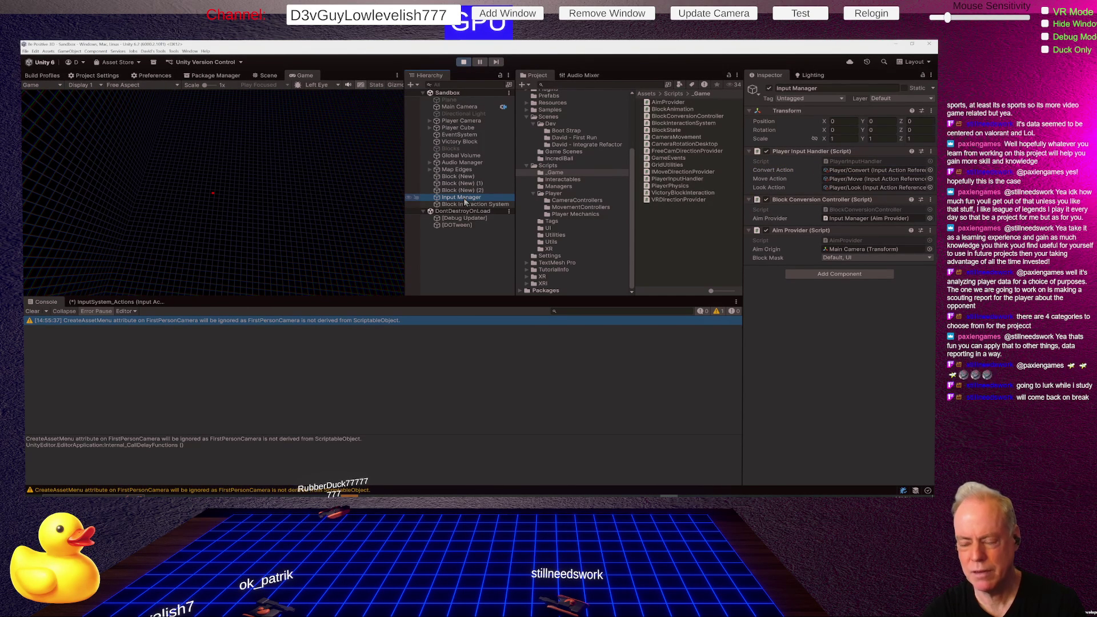
double_click(677, 179)
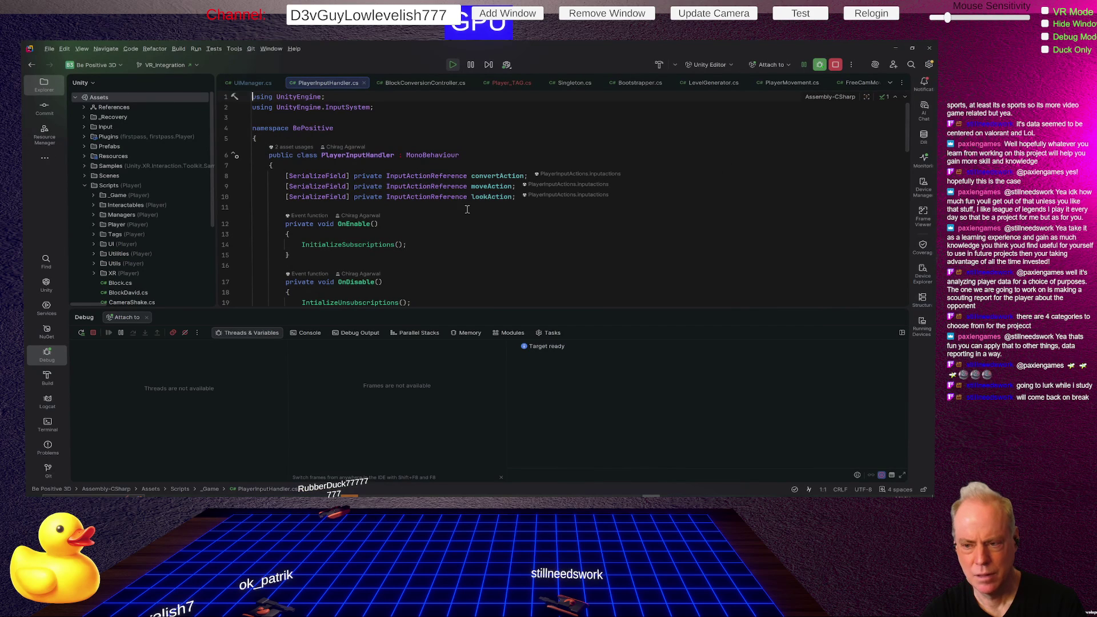
Step: Highlight the convertAction usages in PlayerInputHandler, including the line 38 unsubscription
left_click(467, 209)
scroll(488, 228, "down", 6)
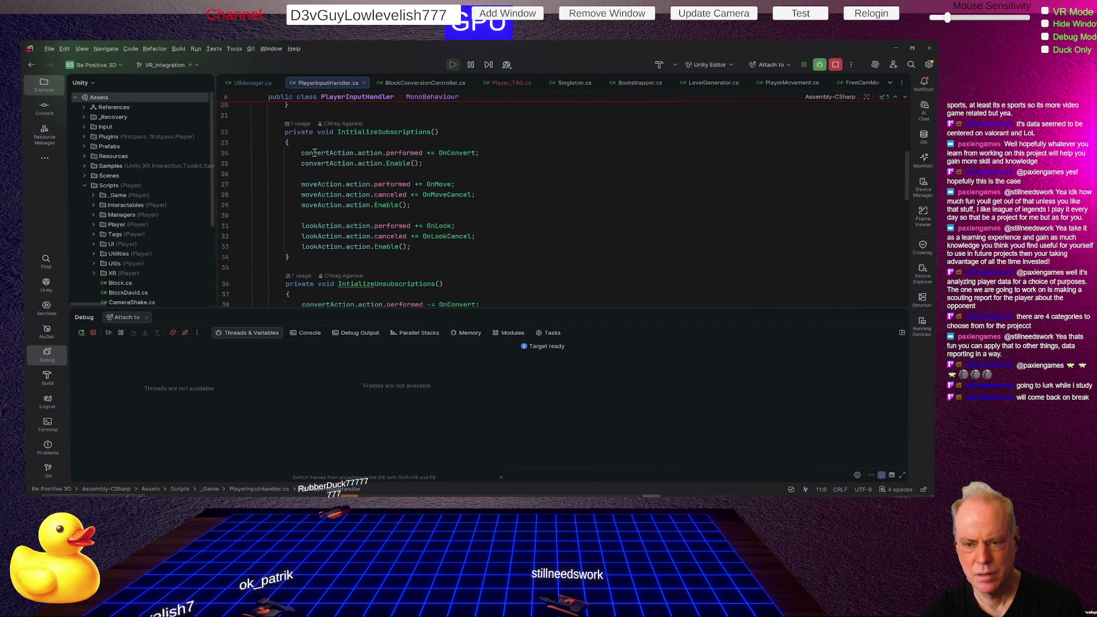
left_click(316, 154)
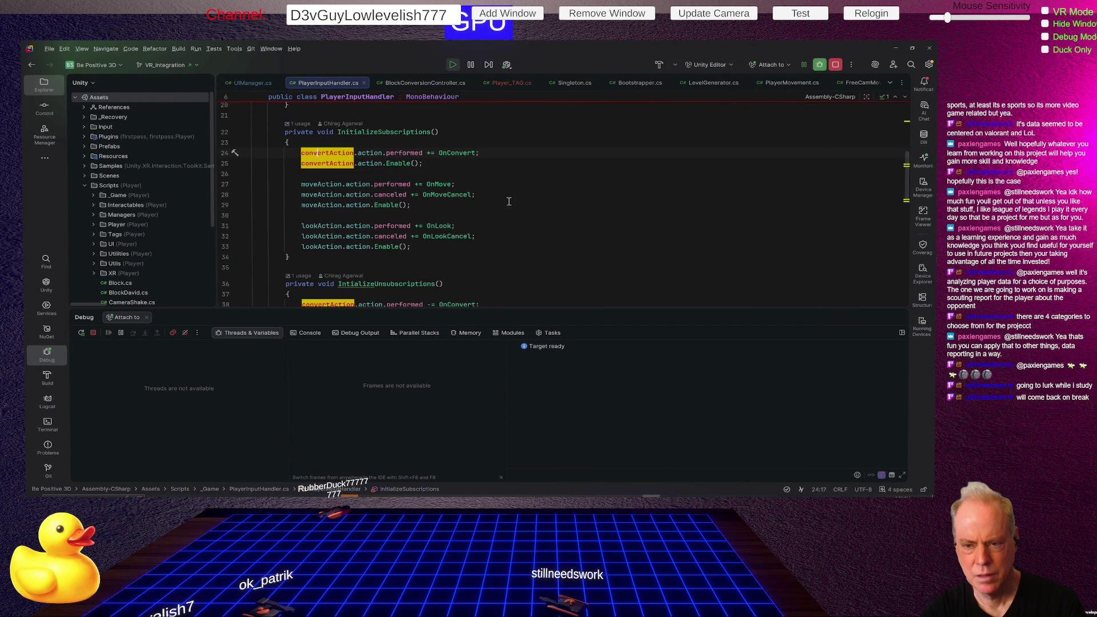
scroll(522, 201, "up", 6)
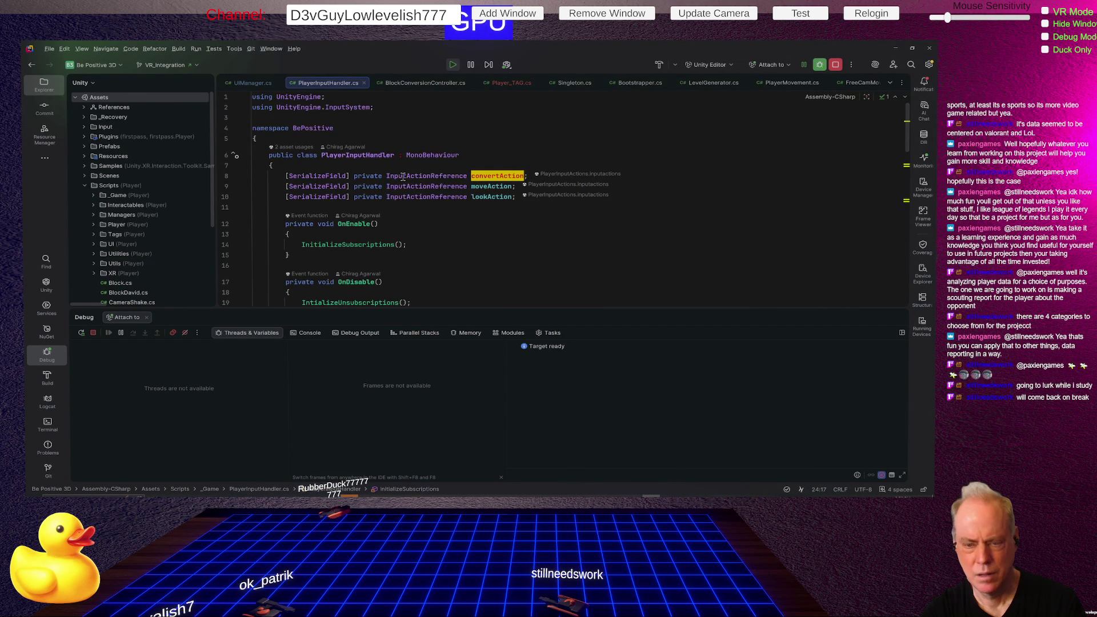
scroll(465, 220, "down", 6)
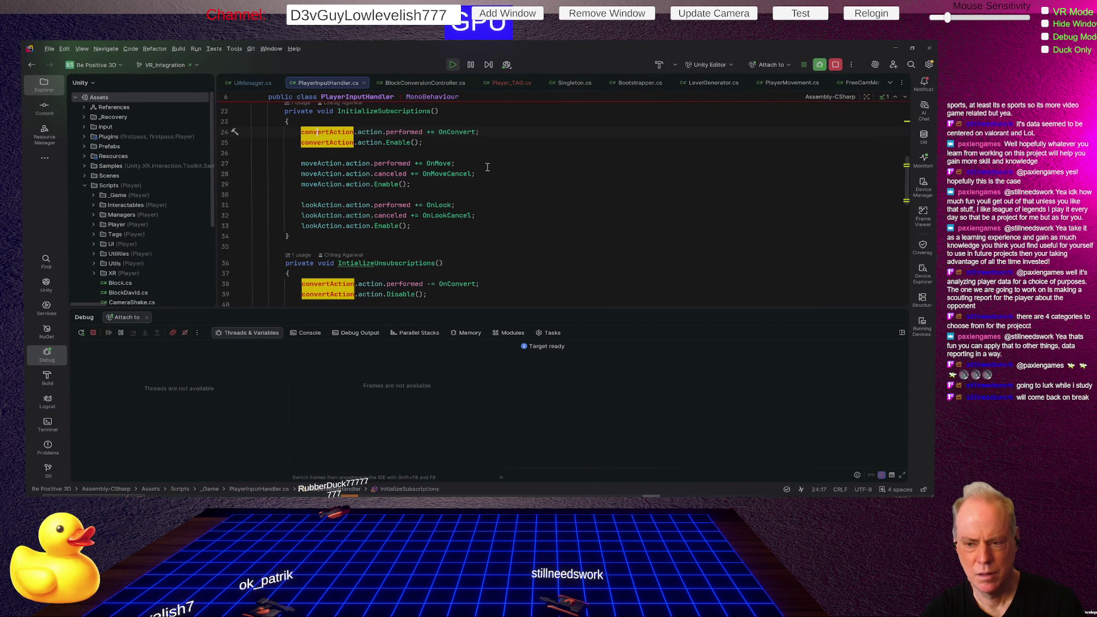
scroll(469, 200, "down", 2)
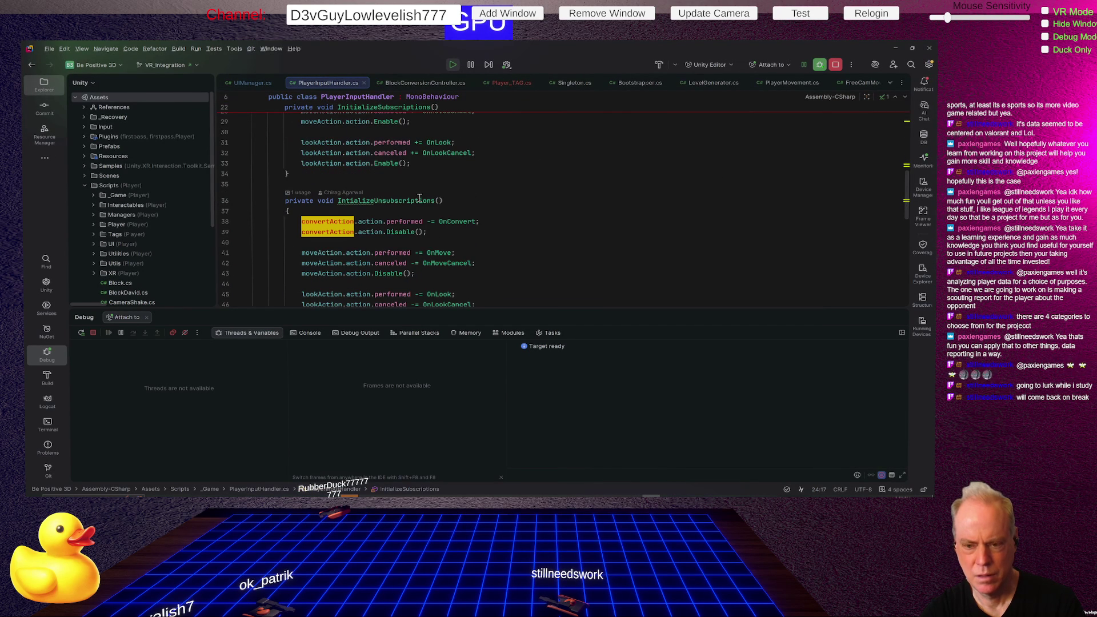
left_click(318, 222)
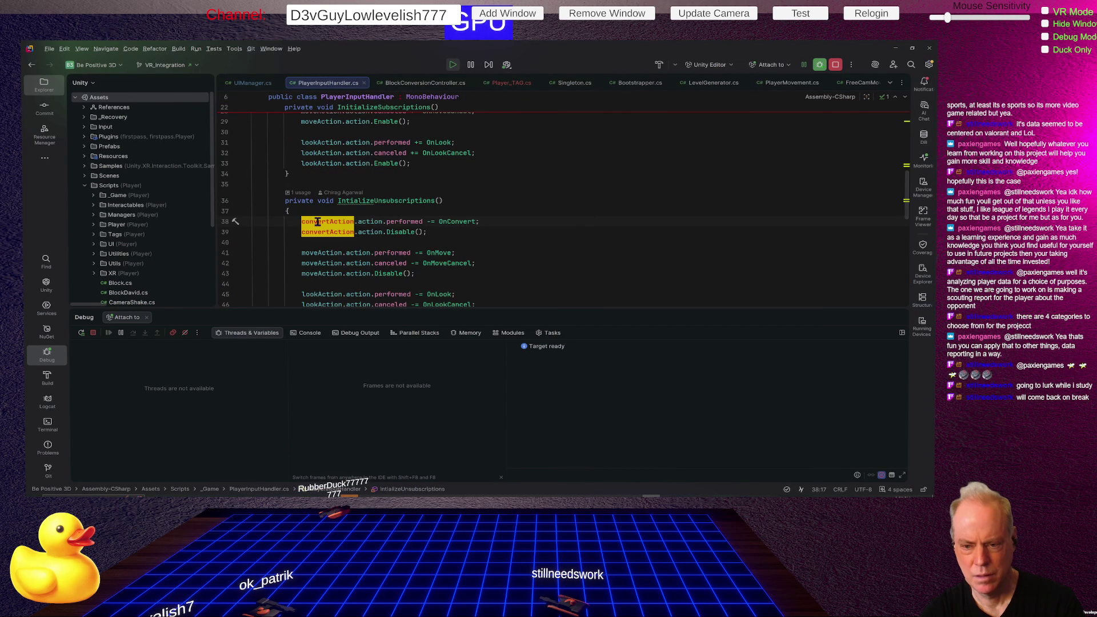
Step: Follow OnConvert to its OnConvertInput call and jump to the event's declaration in GameEvents.cs
left_click(455, 221, "ctrl")
scroll(492, 224, "down", 2)
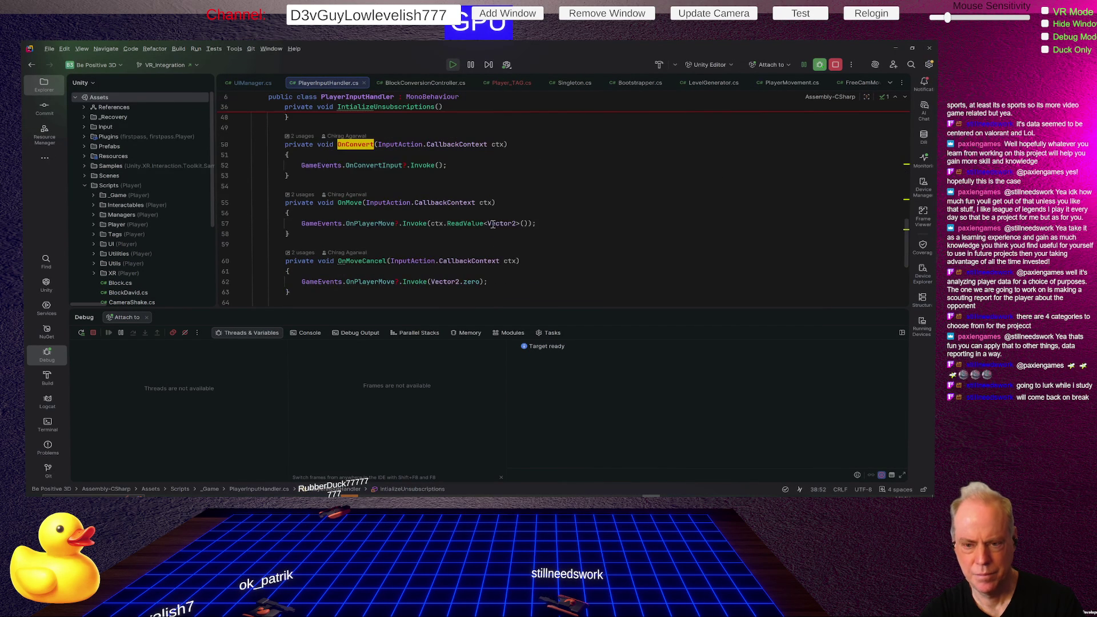
left_click(315, 165)
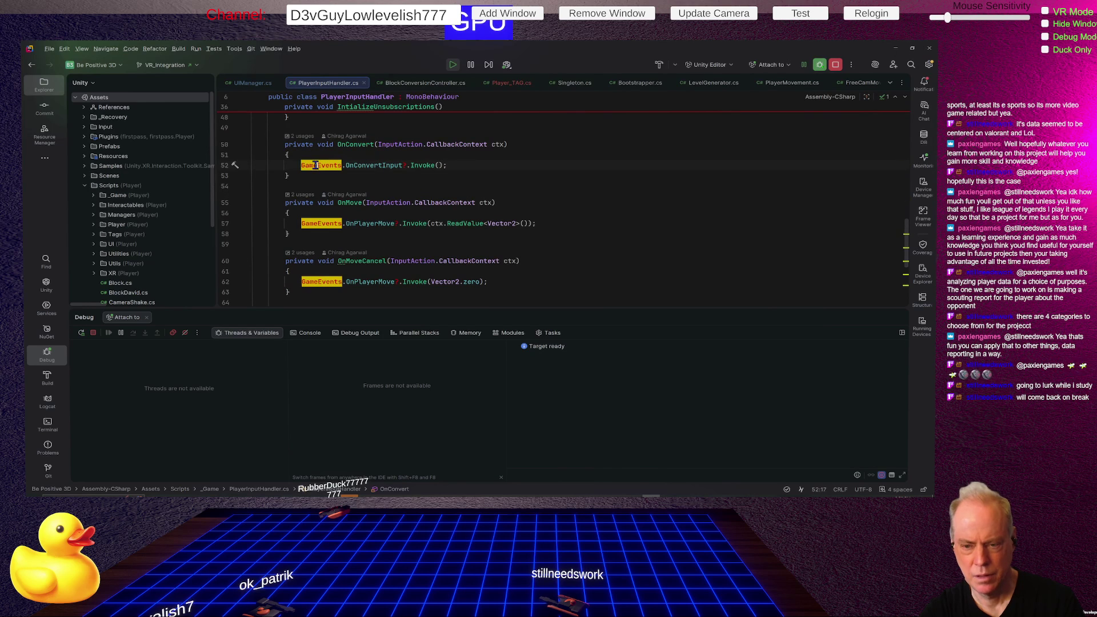
left_click(381, 166)
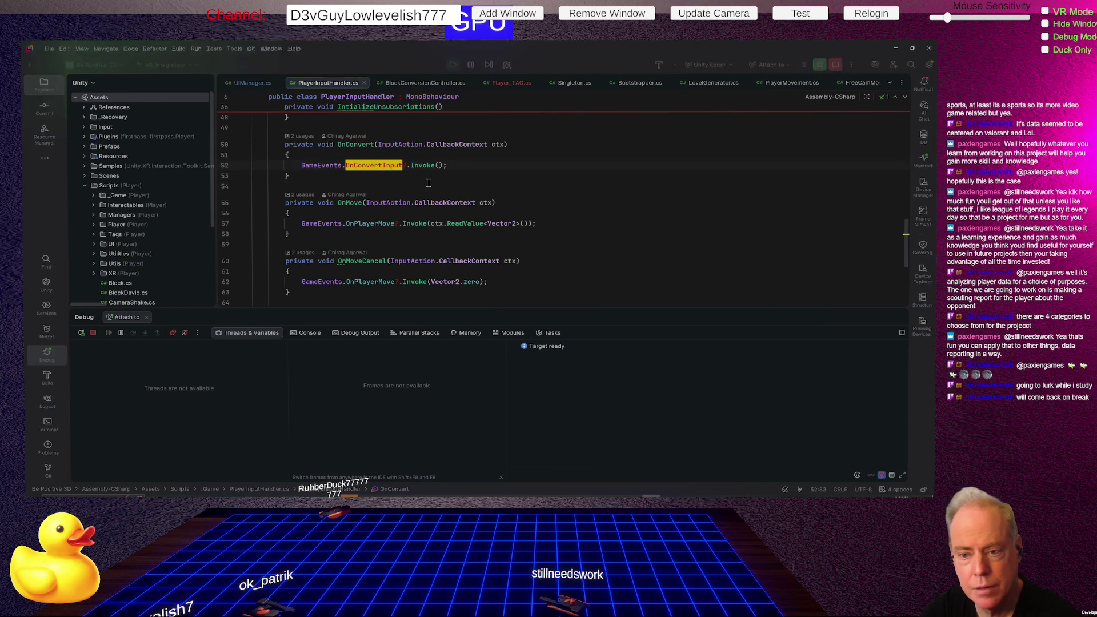
left_click(381, 166, "ctrl")
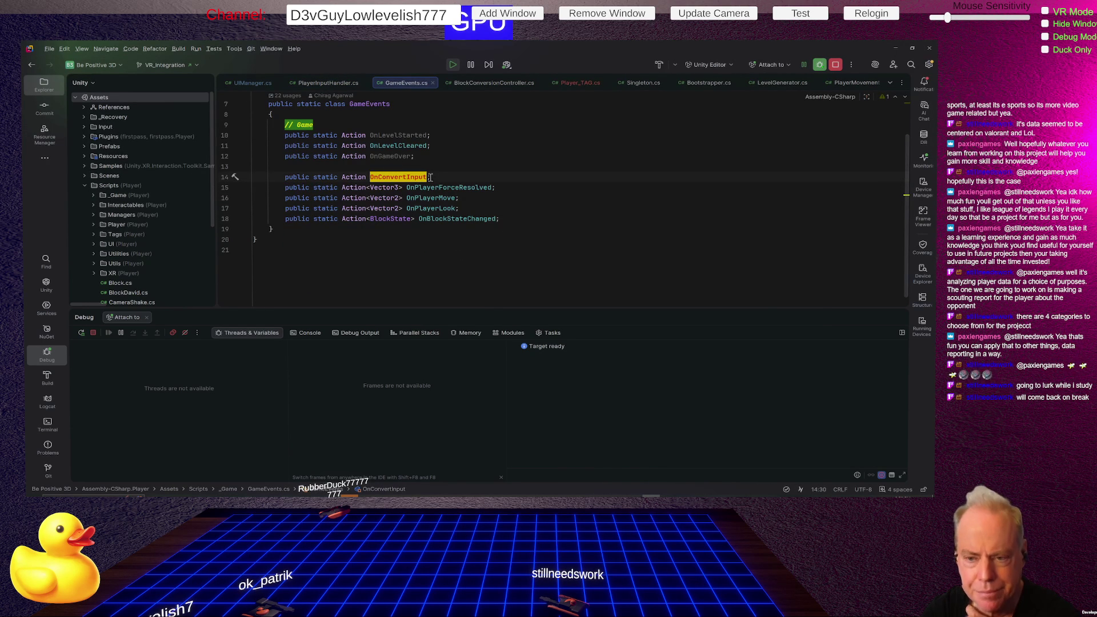
Step: Run Find Usages on OnConvertInput in GameEvents to list its three usages
key("alt+Tab")
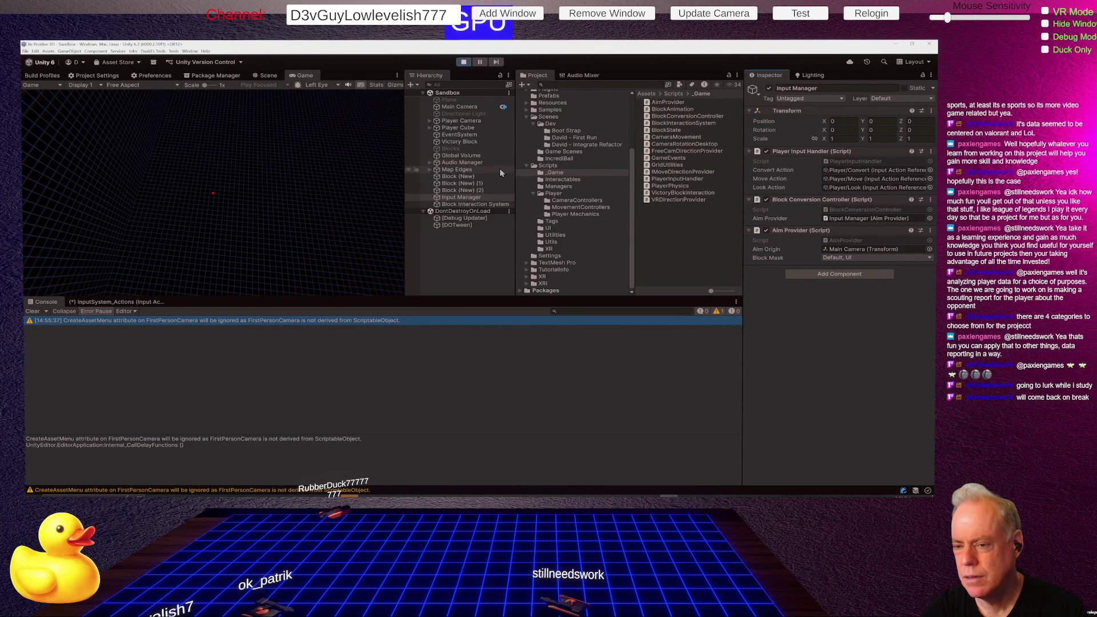
key("alt+Tab")
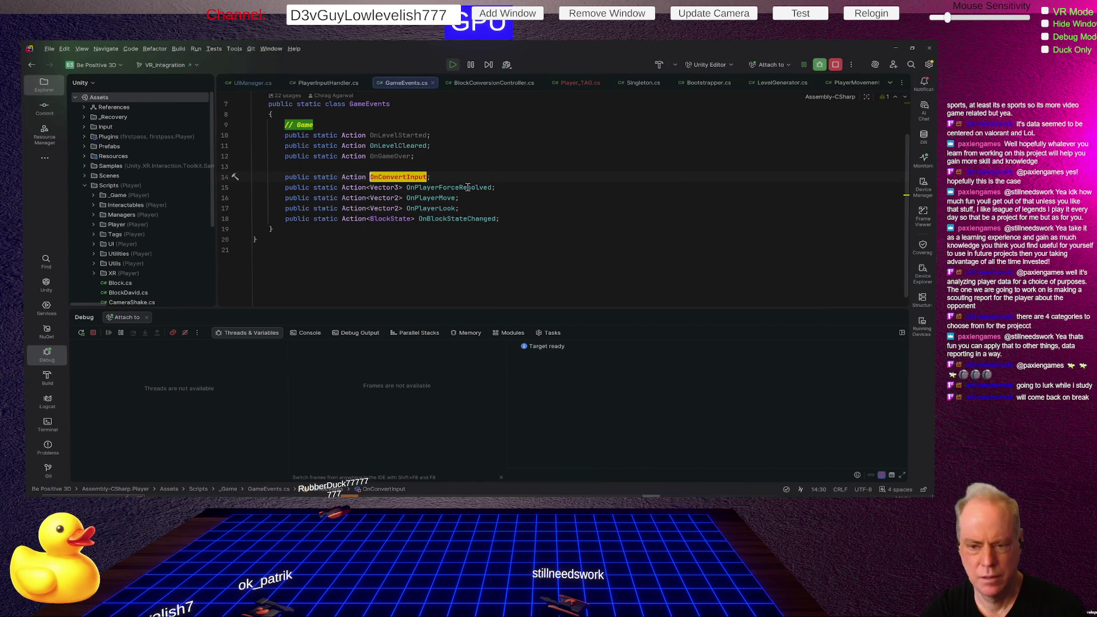
right_click(397, 176)
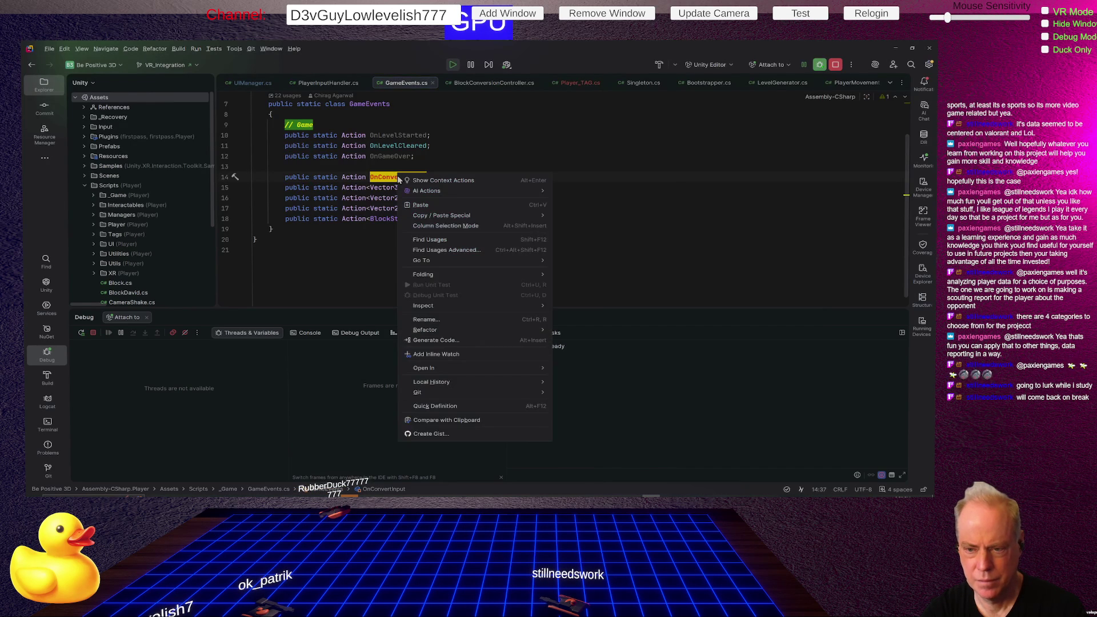
left_click(453, 236)
Step: Open the BlockConversionController subscription to OnConvertInput, then return to Unity
scroll(453, 236, "up", 2)
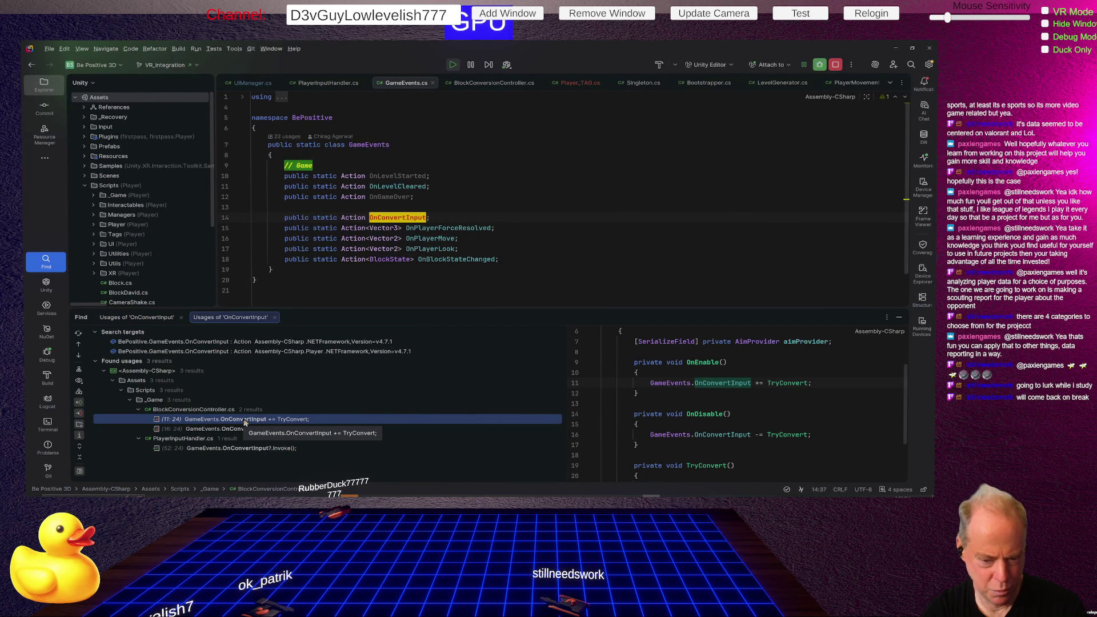
double_click(245, 420)
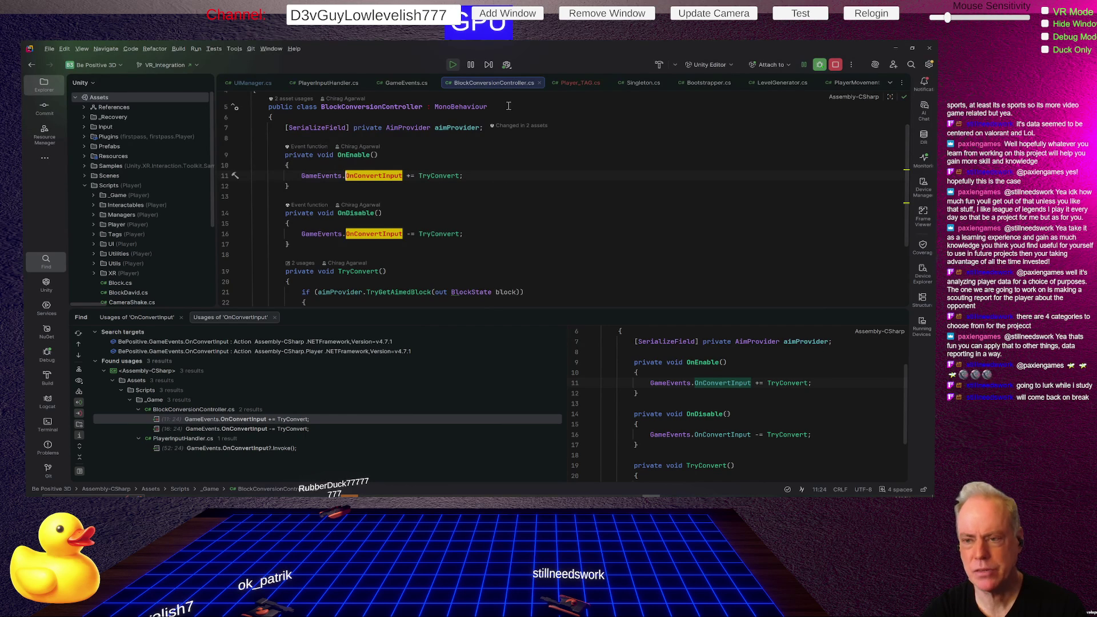
key("alt+Tab")
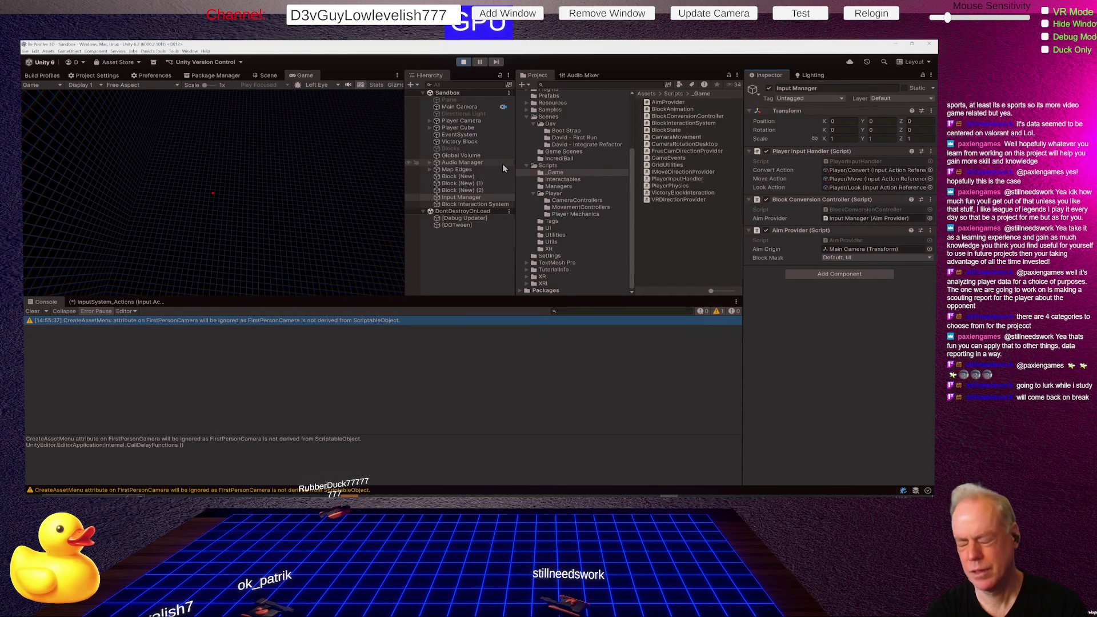
Step: Select Block Interaction System, then Player Cube, and expand Player Cube to show its Trail child
left_click(460, 205)
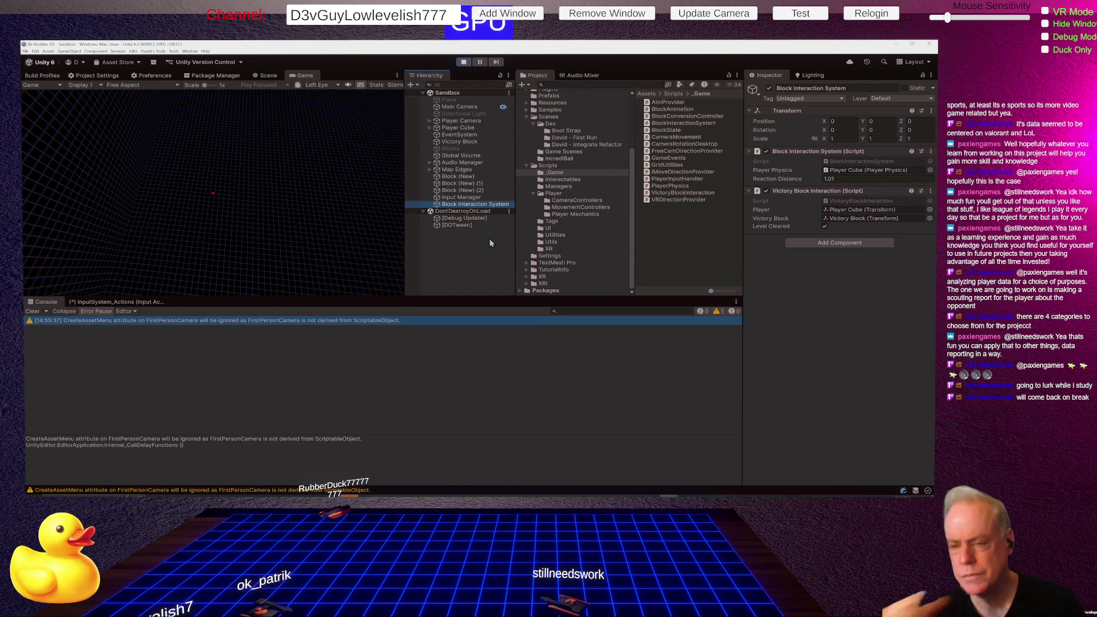
left_click(452, 128)
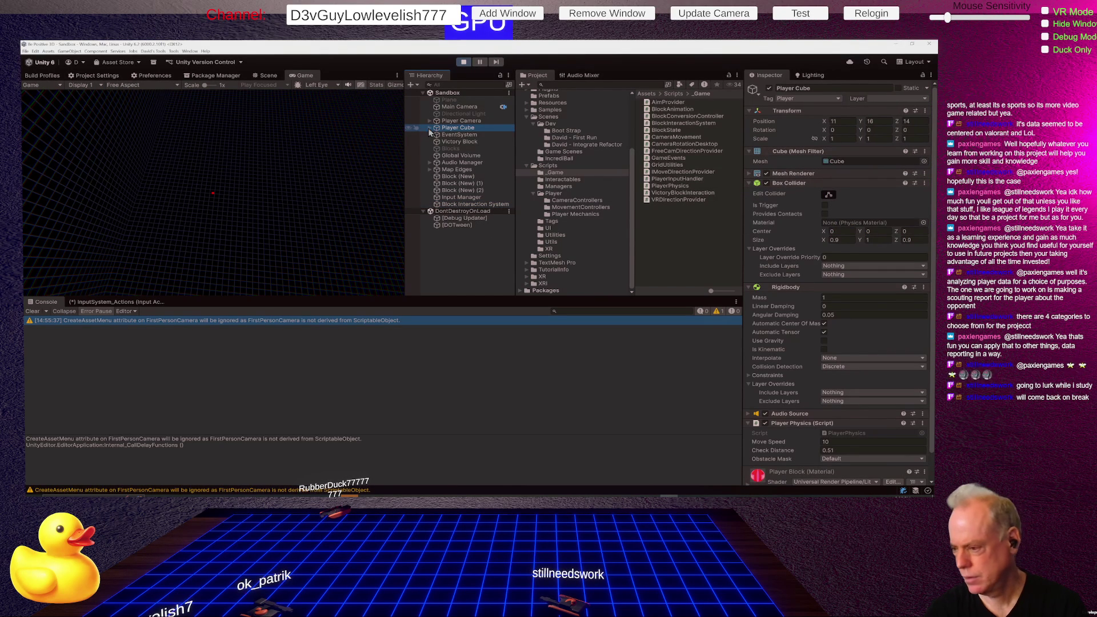
left_click(430, 128)
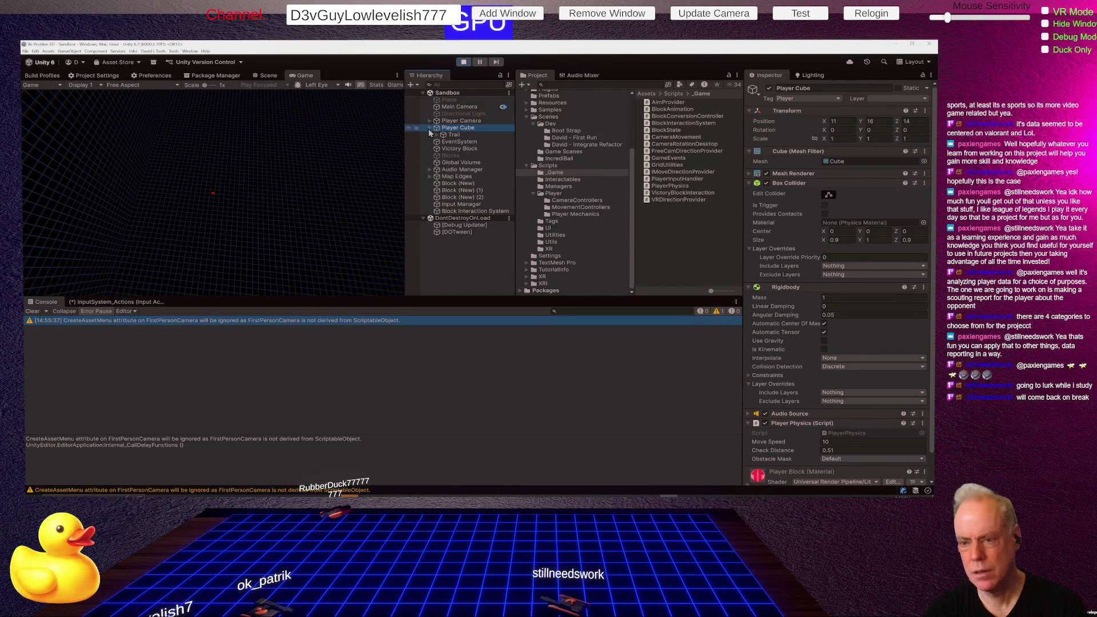
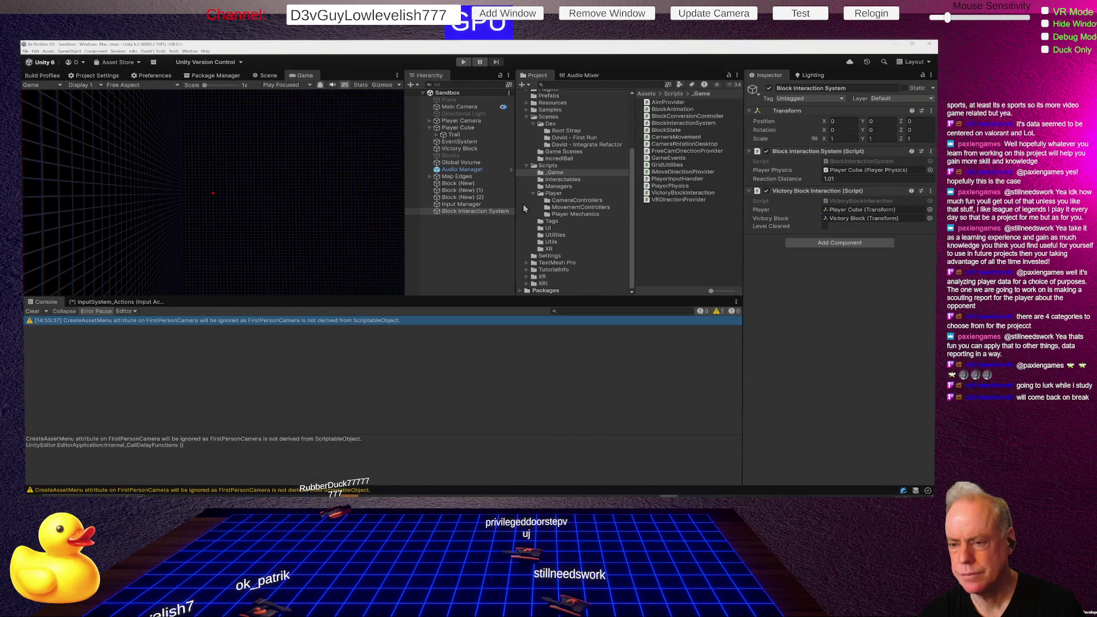
Step: Enter Play mode, select Input Manager under Sandbox (Refactor), and open its PlayerInputHandler script
key("alt+Tab")
key("alt+Tab")
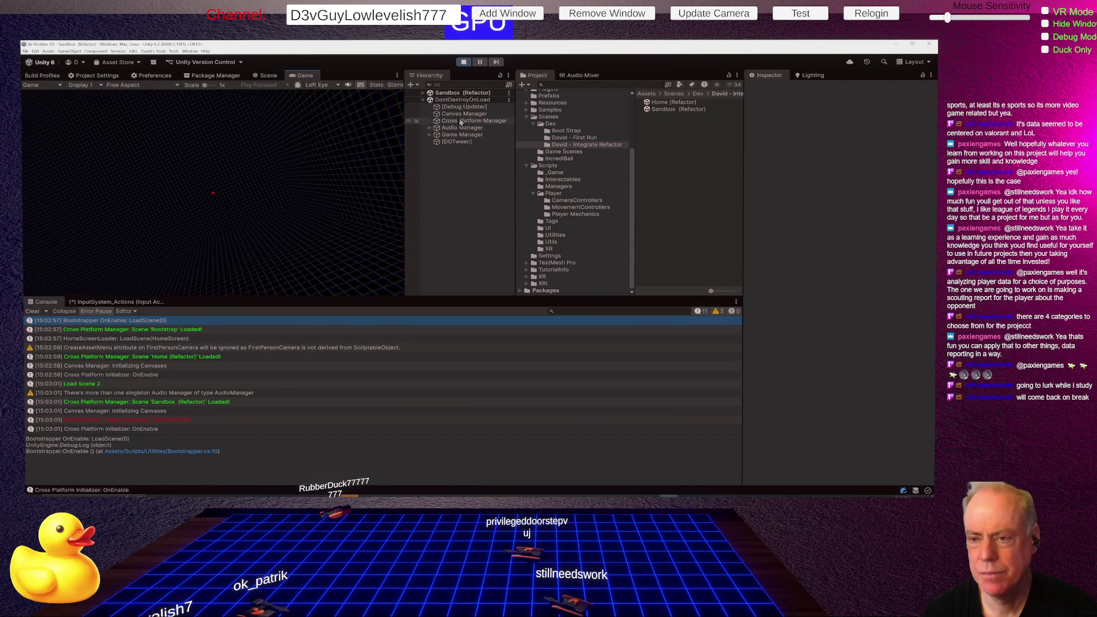
left_click(424, 93)
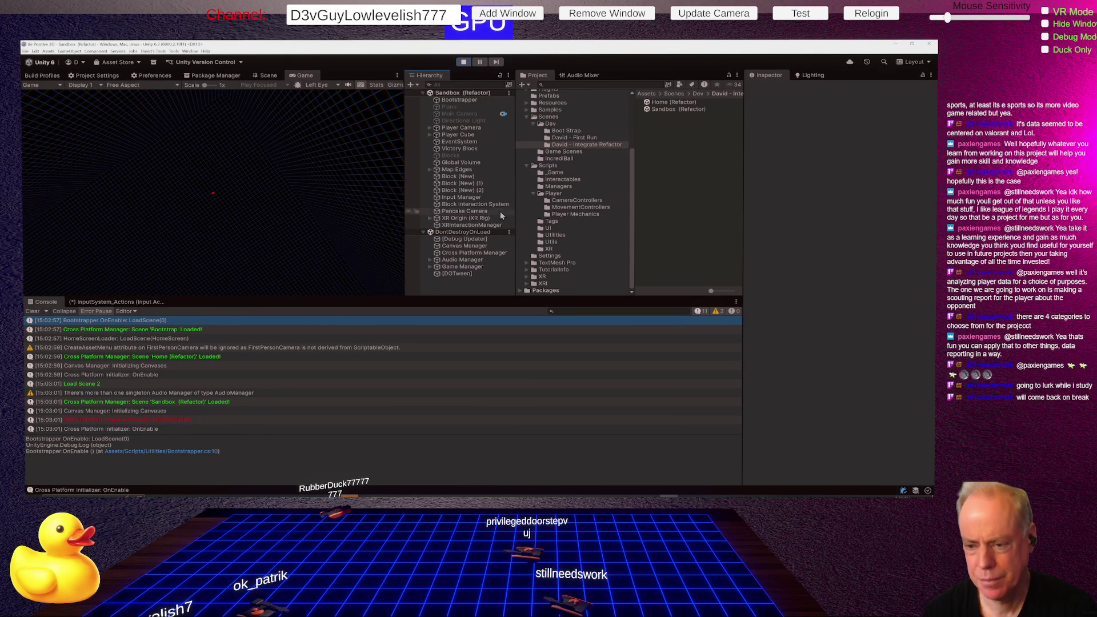
left_click(461, 198)
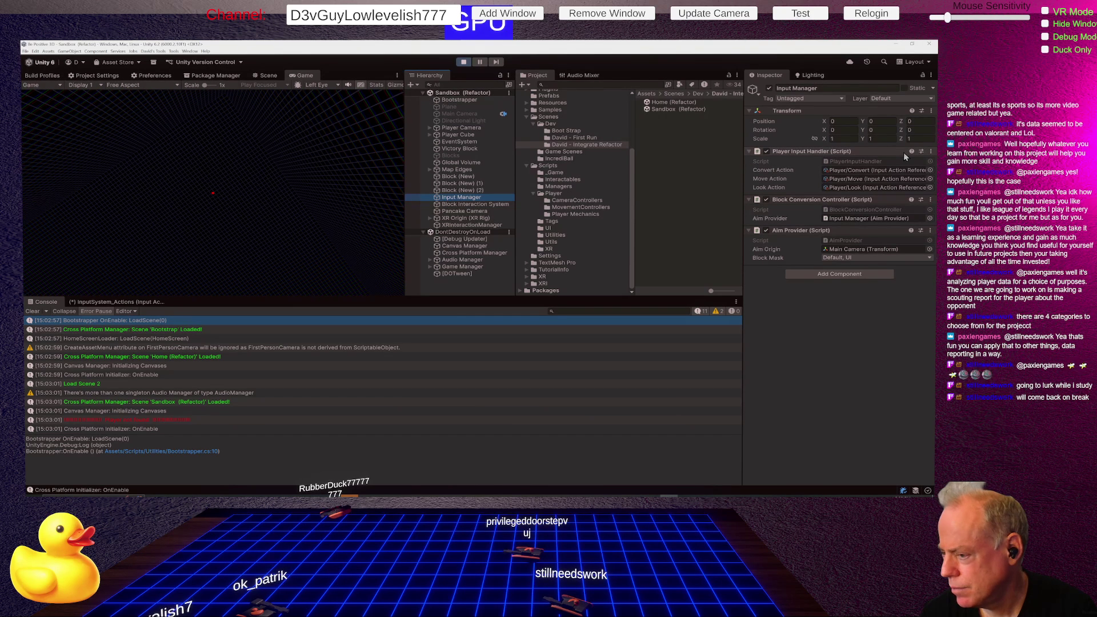
double_click(840, 165)
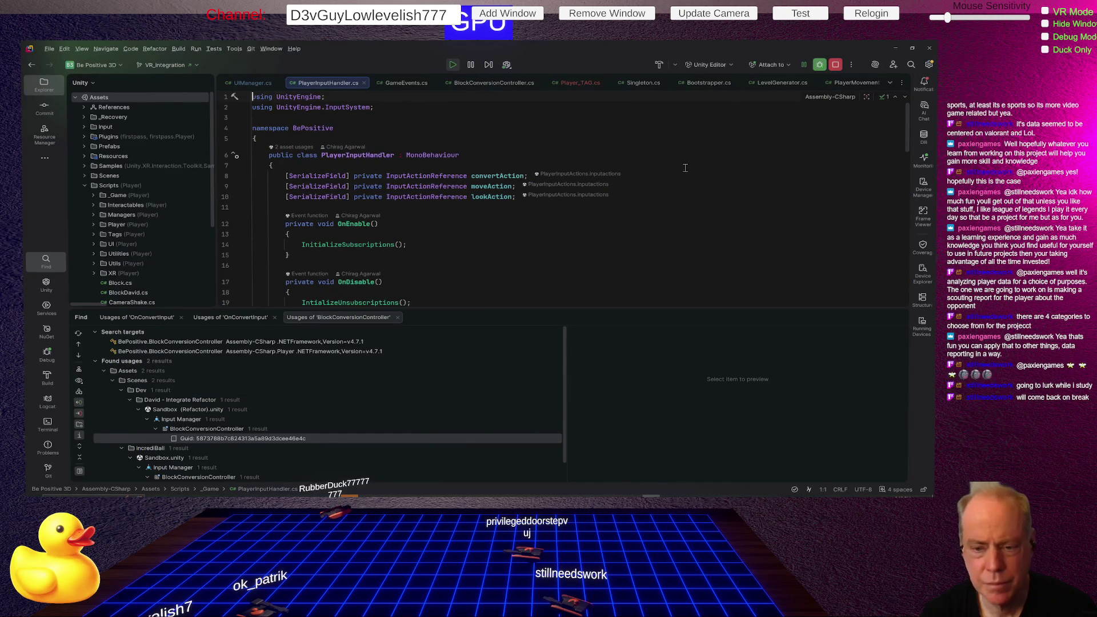
Step: Set a breakpoint on line 52, the GameEvents.OnConvertInput.Invoke() call in OnConvert
scroll(582, 202, "down", 3)
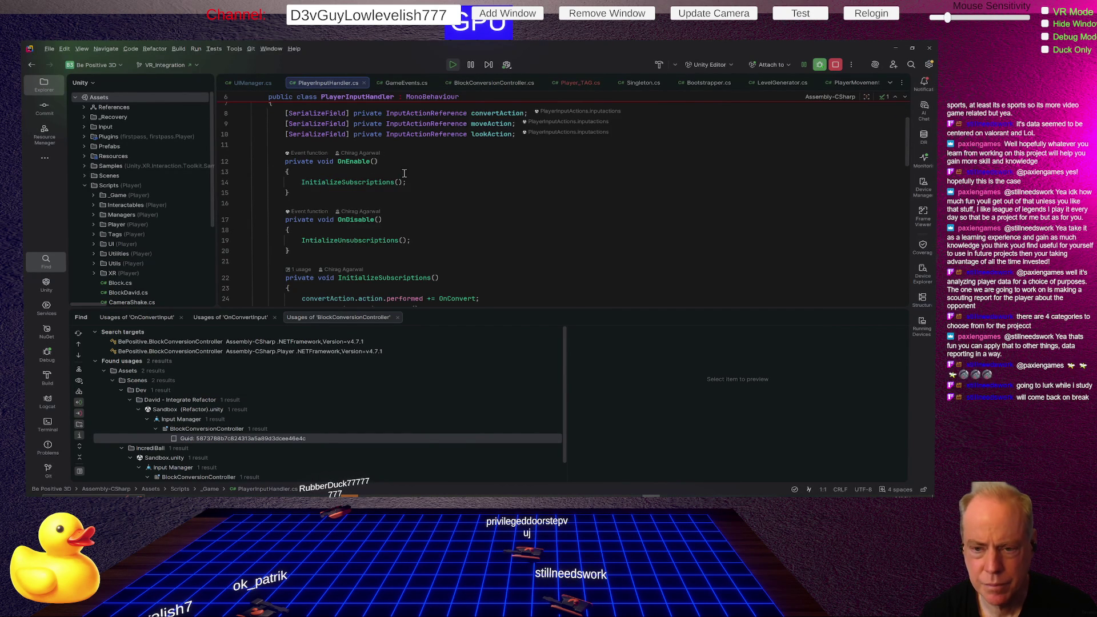
scroll(584, 208, "down", 3)
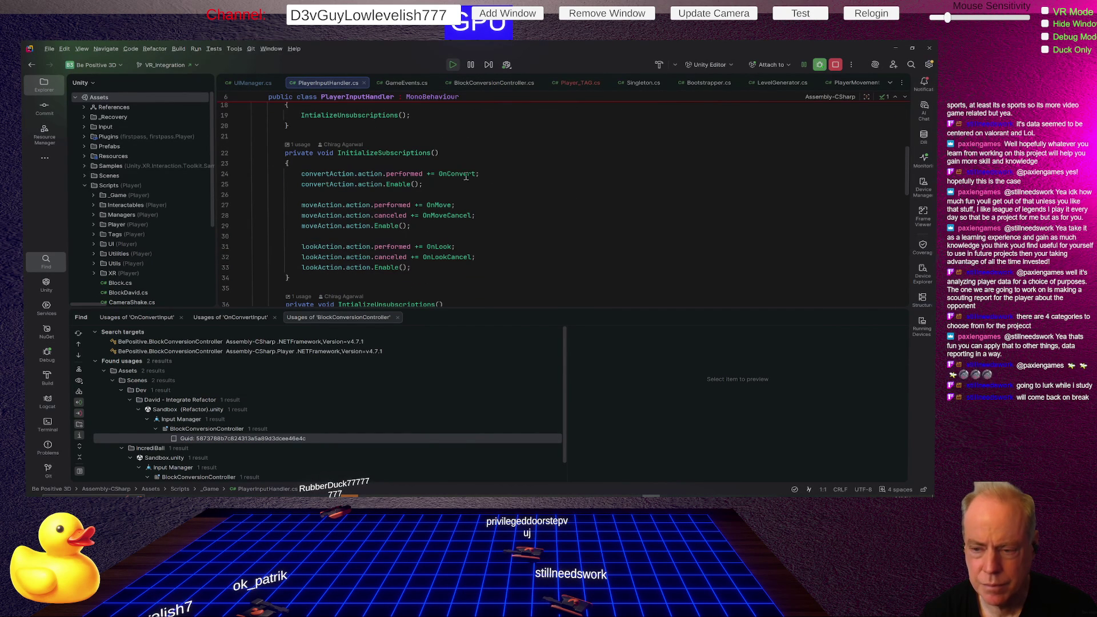
left_click(463, 173)
scroll(532, 169, "down", 6)
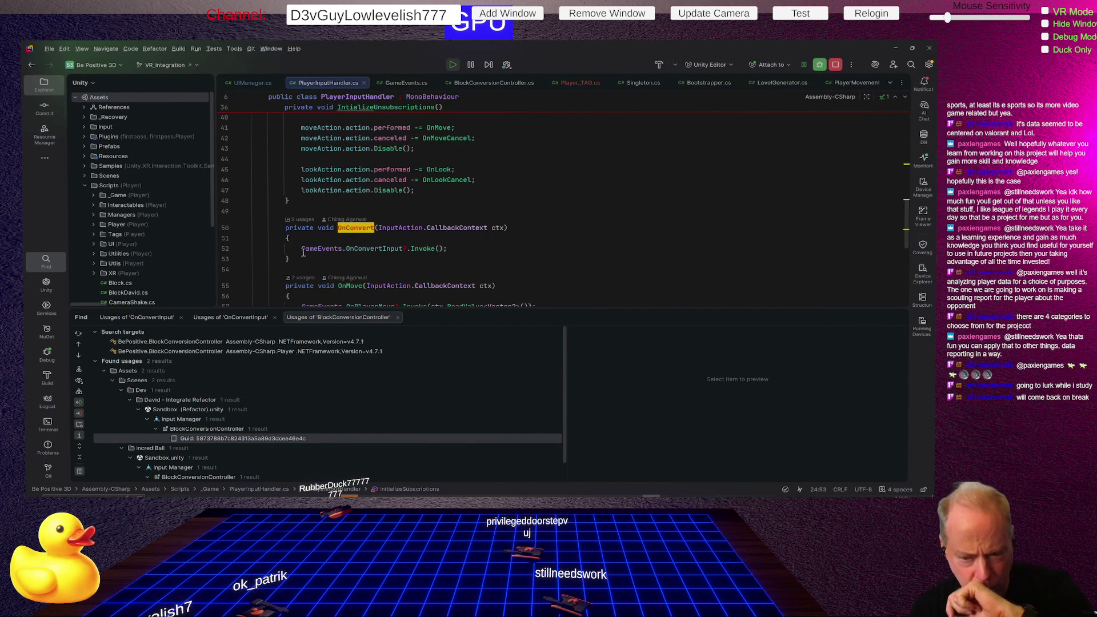
left_click(225, 249)
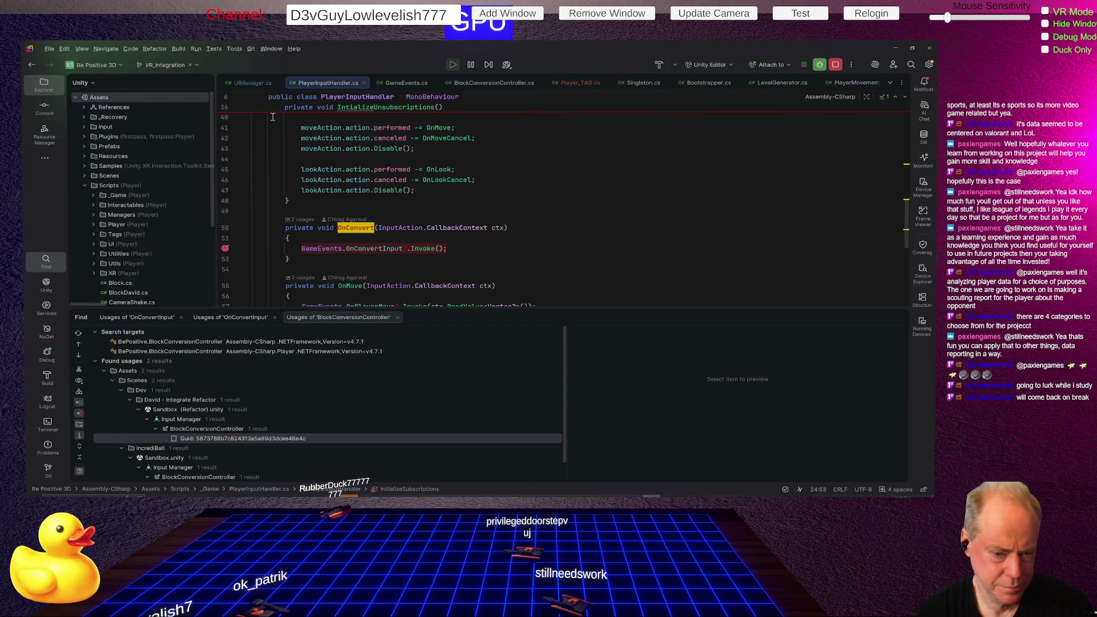
left_click(195, 50)
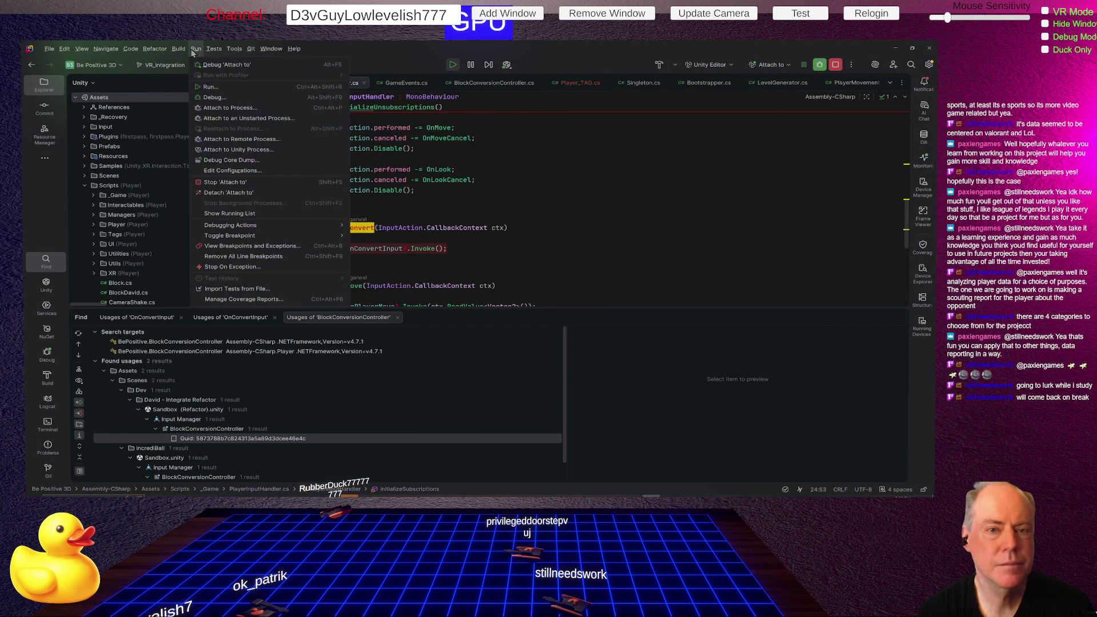
Step: Attach Rider to Unity, hit the OnConvert breakpoint, clear it, and switch to BlockConversionController.cs
left_click(255, 150)
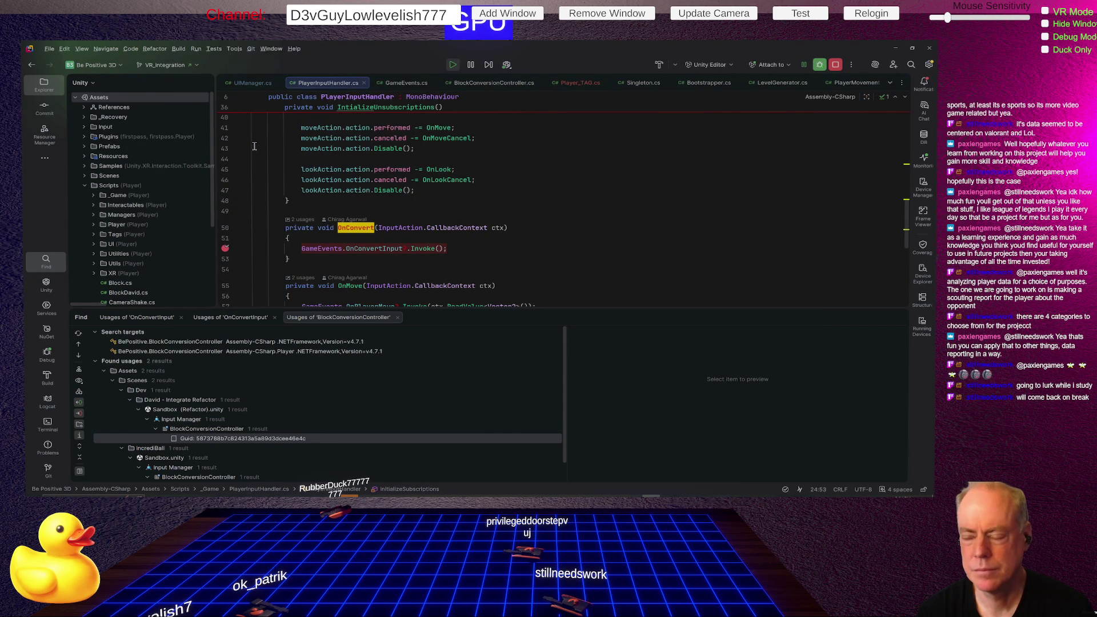
key("alt+Tab")
left_click(245, 188)
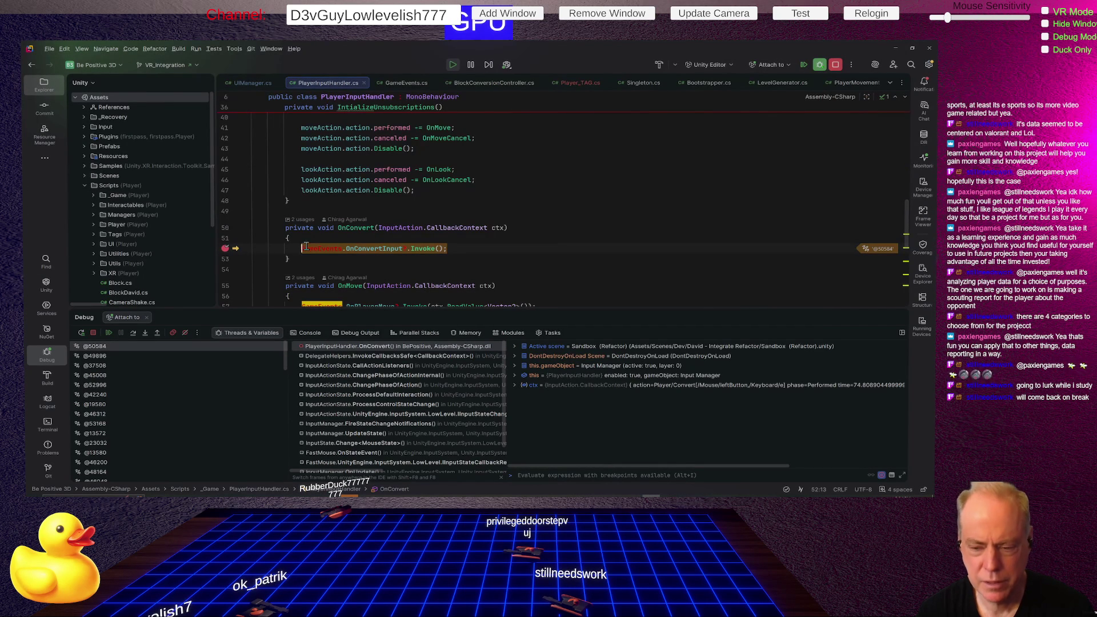
left_click(225, 248)
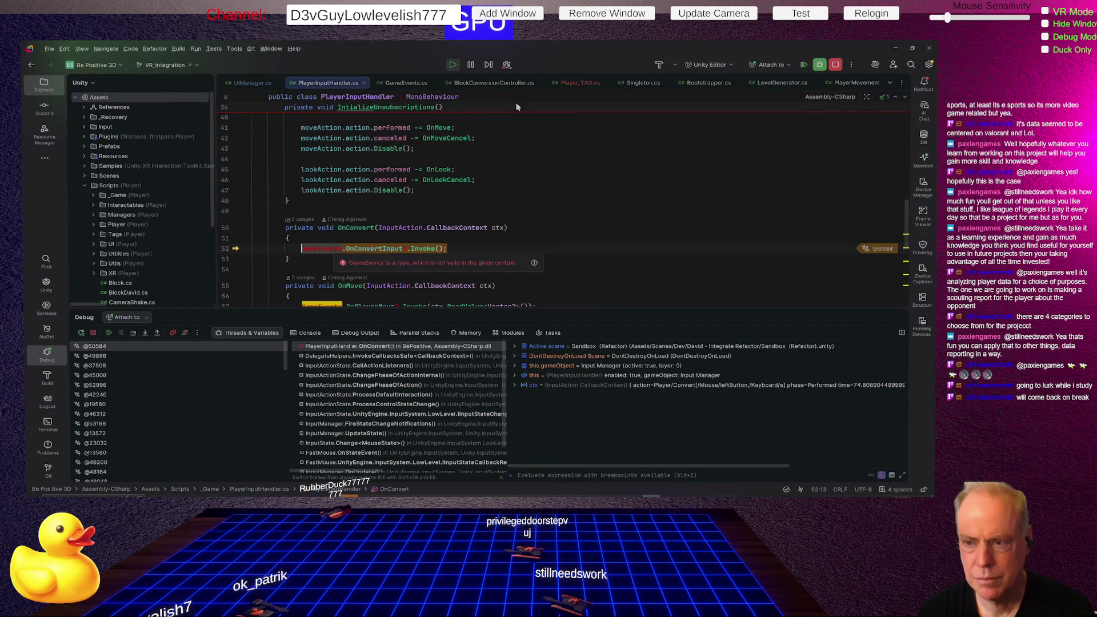
left_click(501, 83)
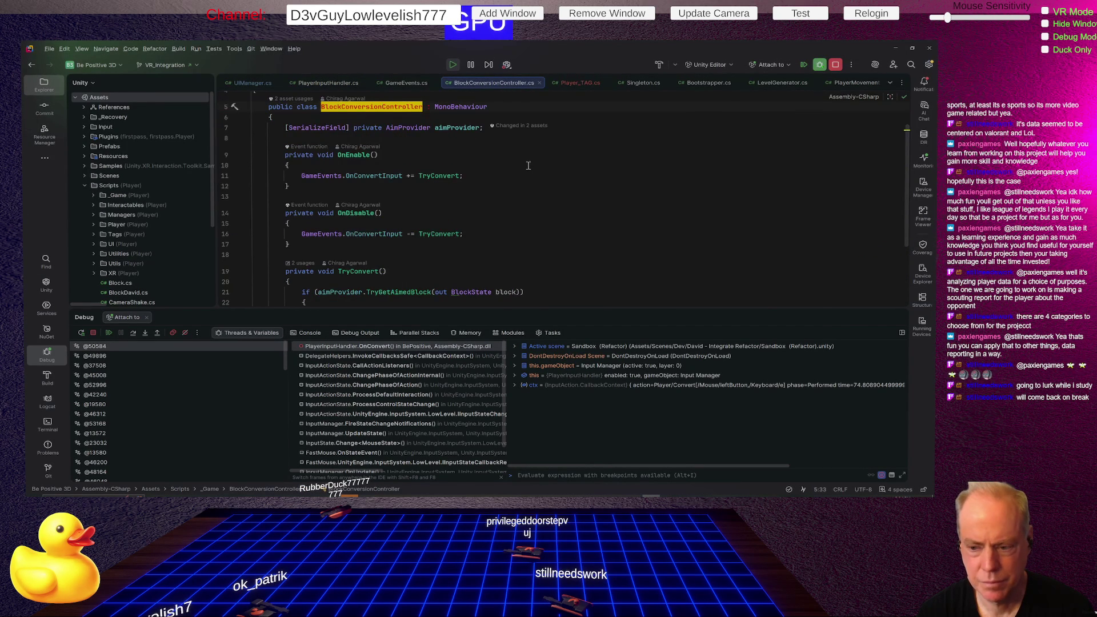
Step: Break on line 21 in TryConvert, resume to see block is null, then remove the breakpoint
scroll(573, 192, "down", 2)
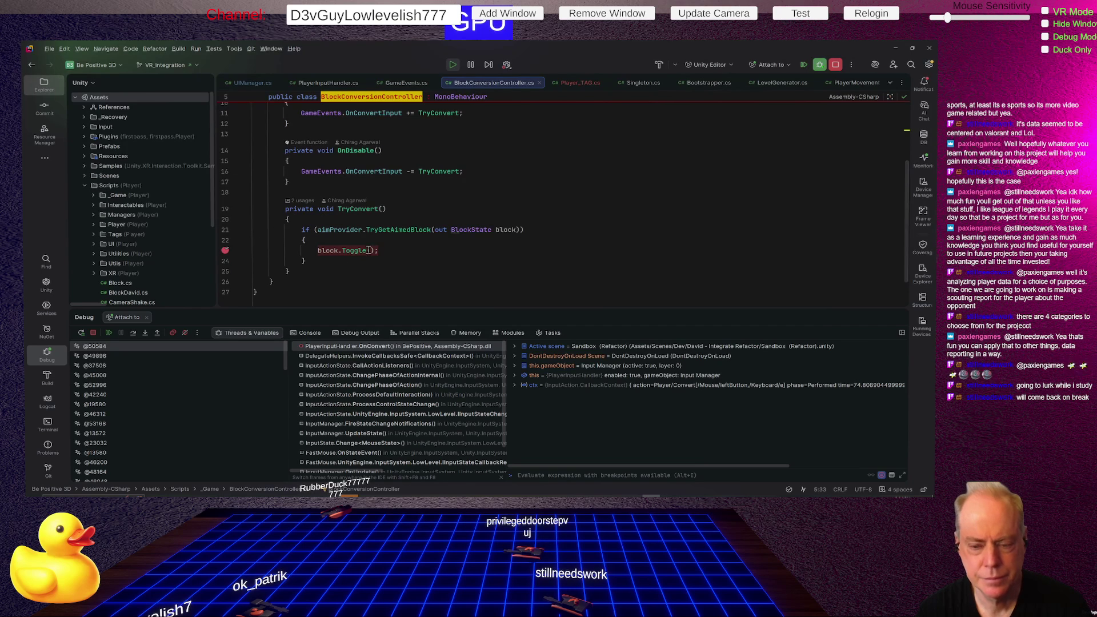
left_click(225, 229)
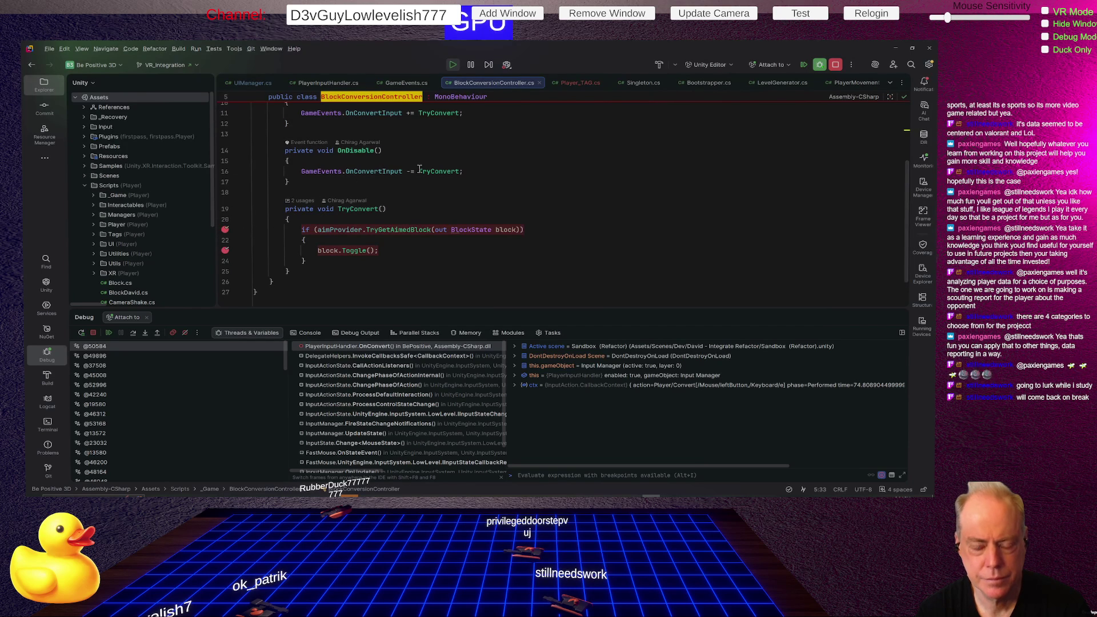
mouse_move(419, 169)
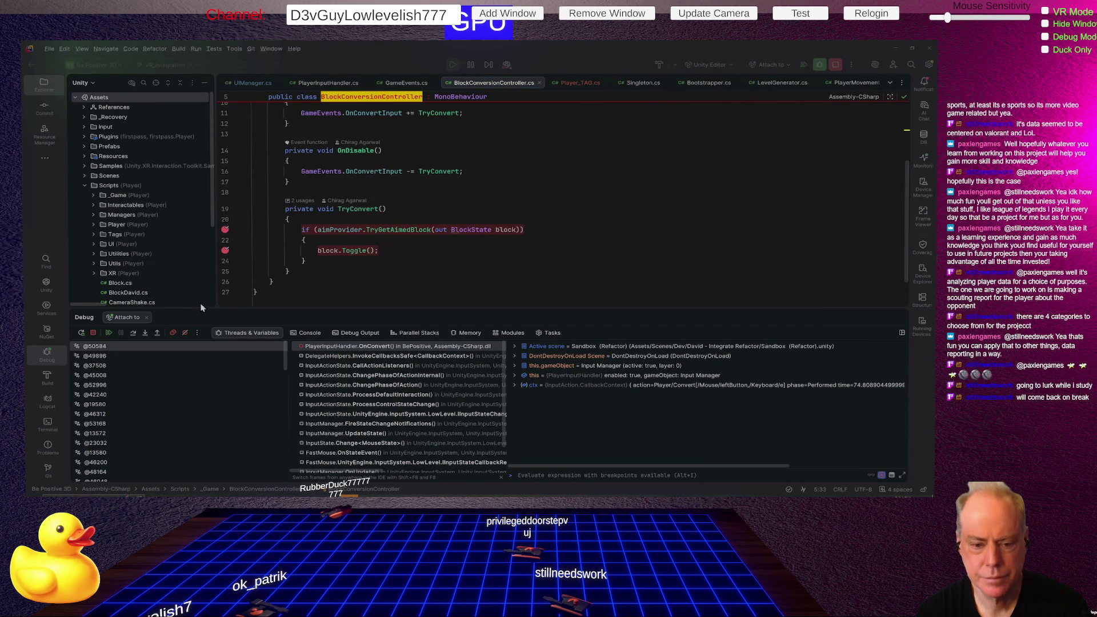
left_click(109, 333)
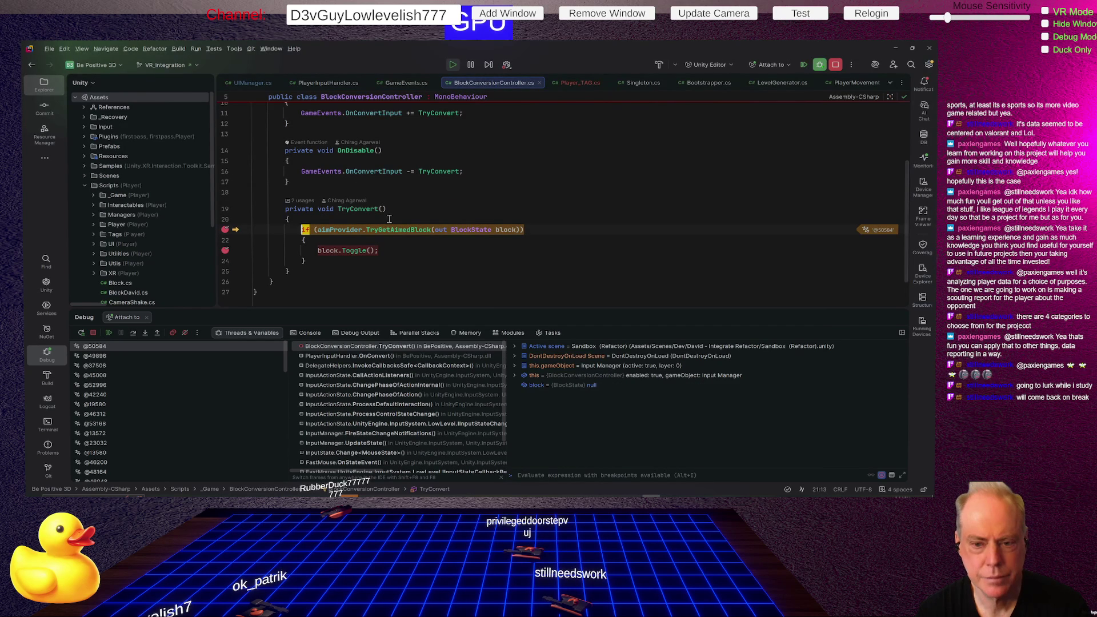
mouse_move(345, 231)
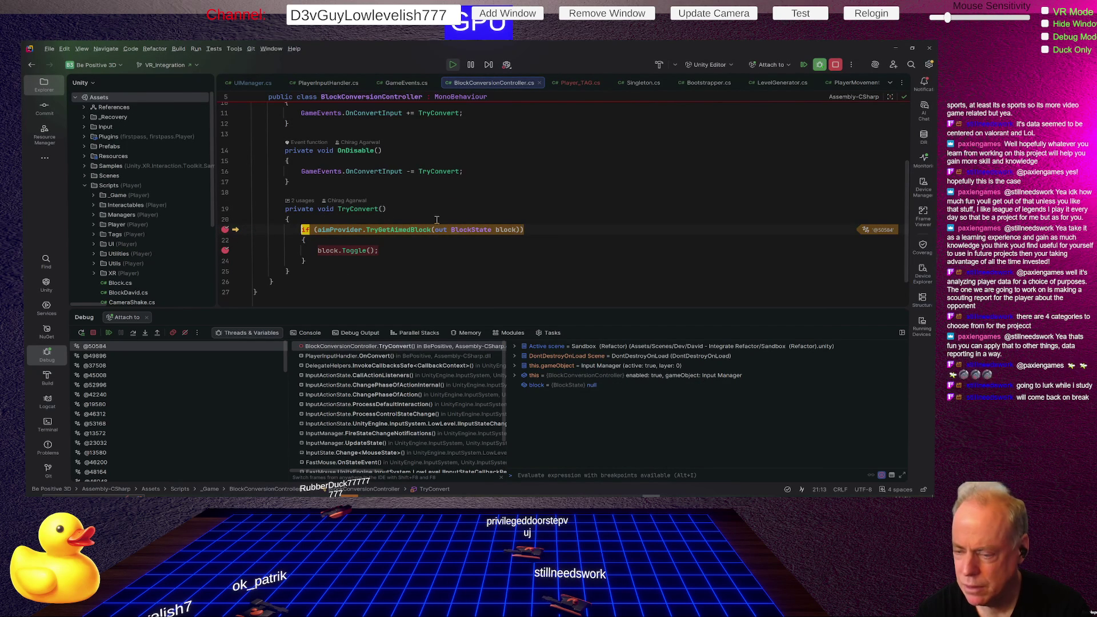
left_click(225, 230)
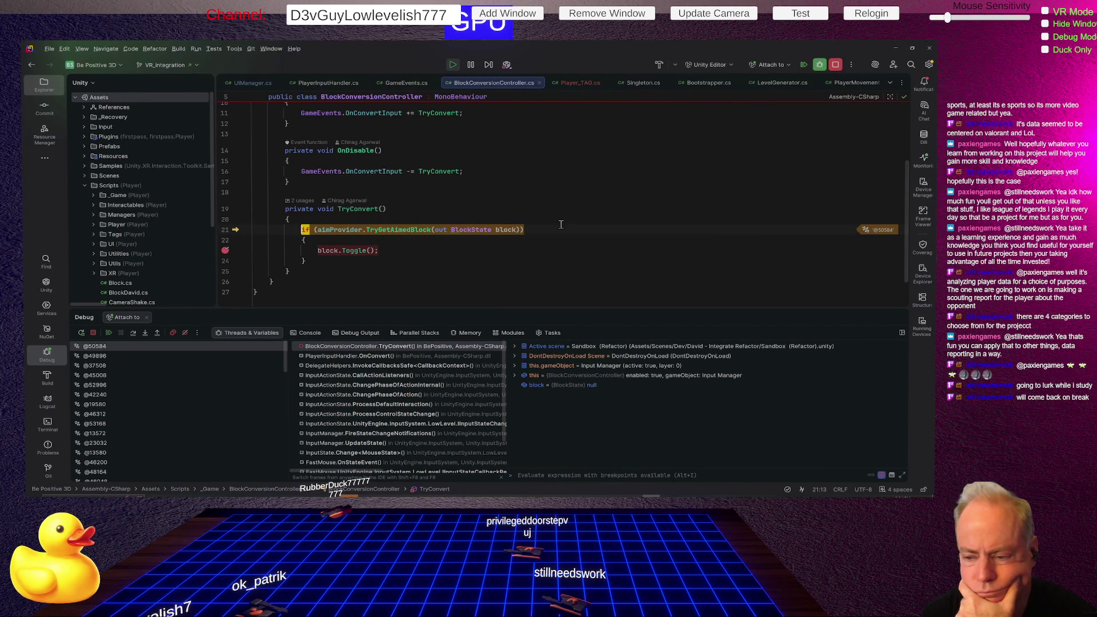
Step: Go to TryGetAimedBlock's declaration in AimProvider.cs with Ctrl+B
mouse_move(506, 229)
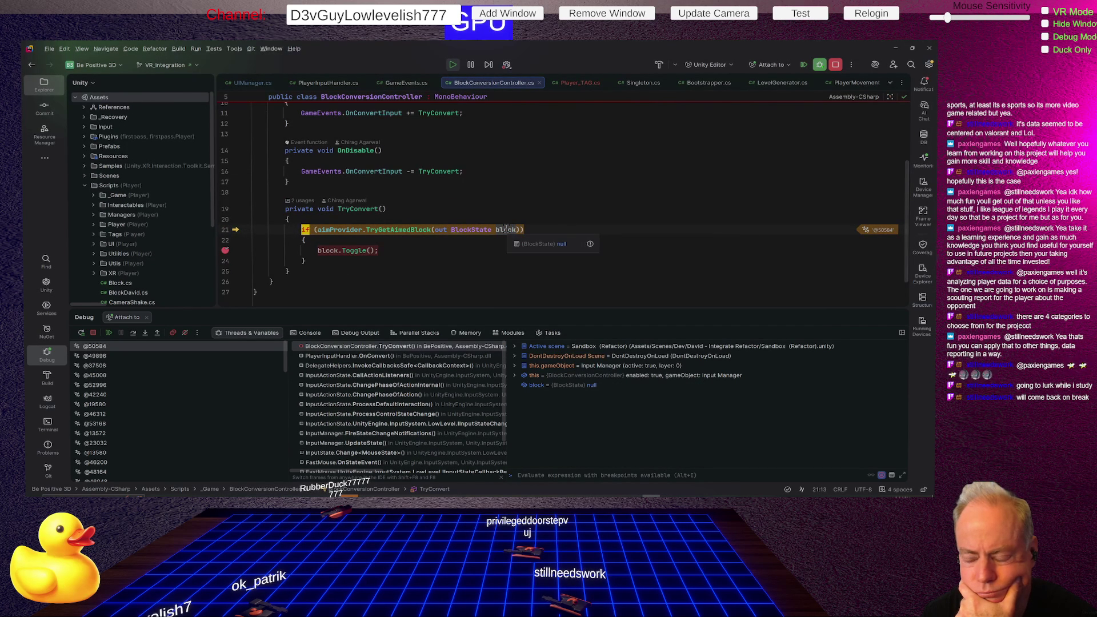
left_click(390, 230)
key("ctrl+b")
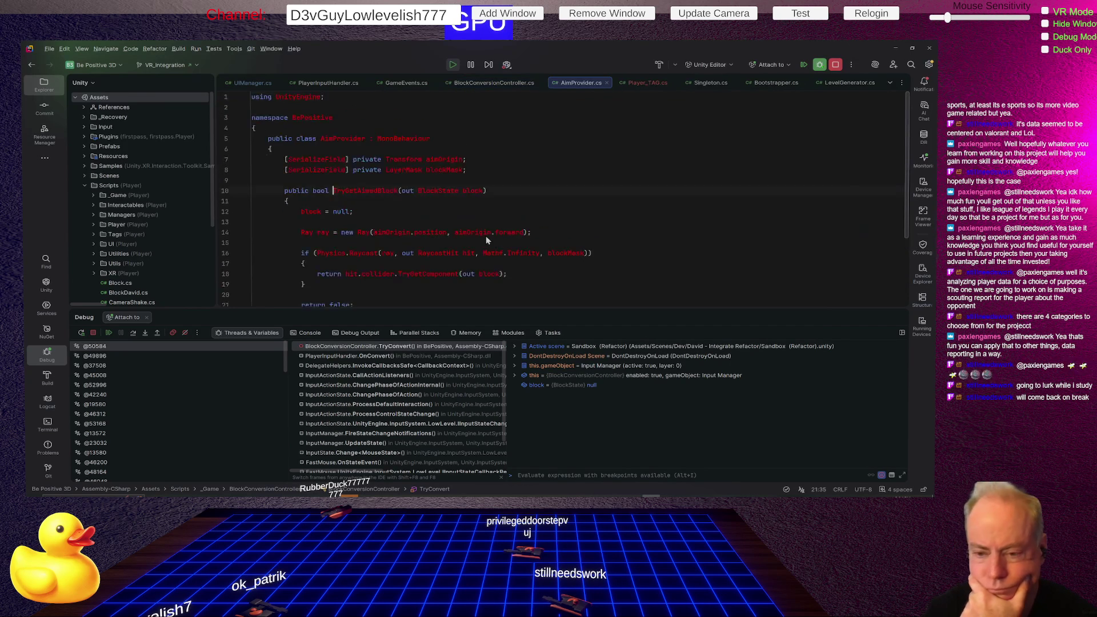
Step: Debug TryGetAimedBlock to its raycast hit return line, inspect hit and ray, then clear the breakpoint
mouse_move(476, 231)
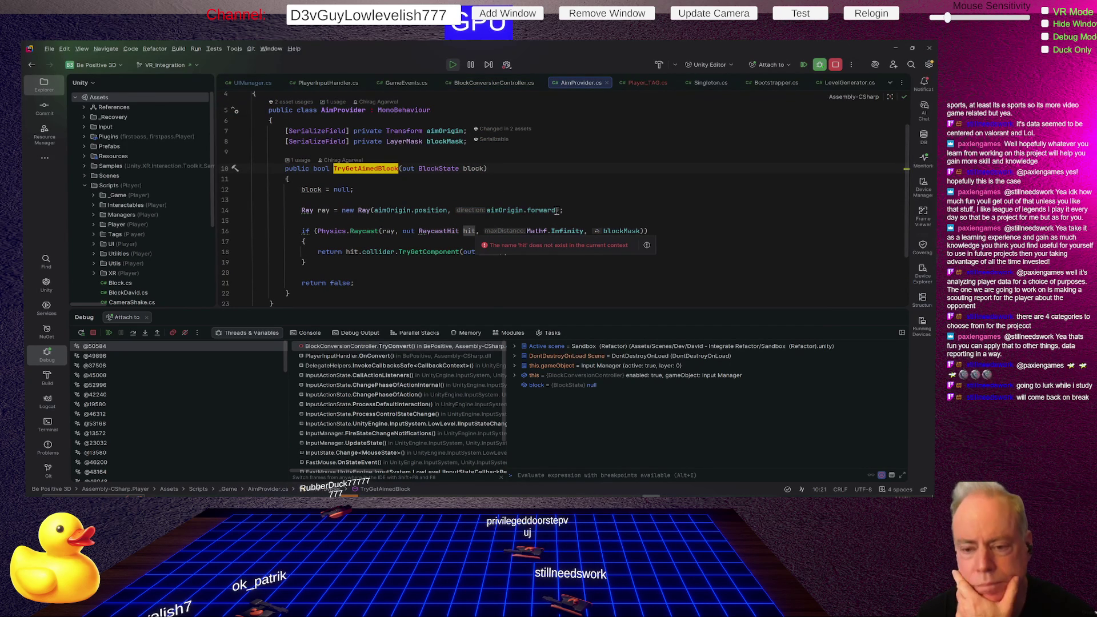
left_click(427, 270)
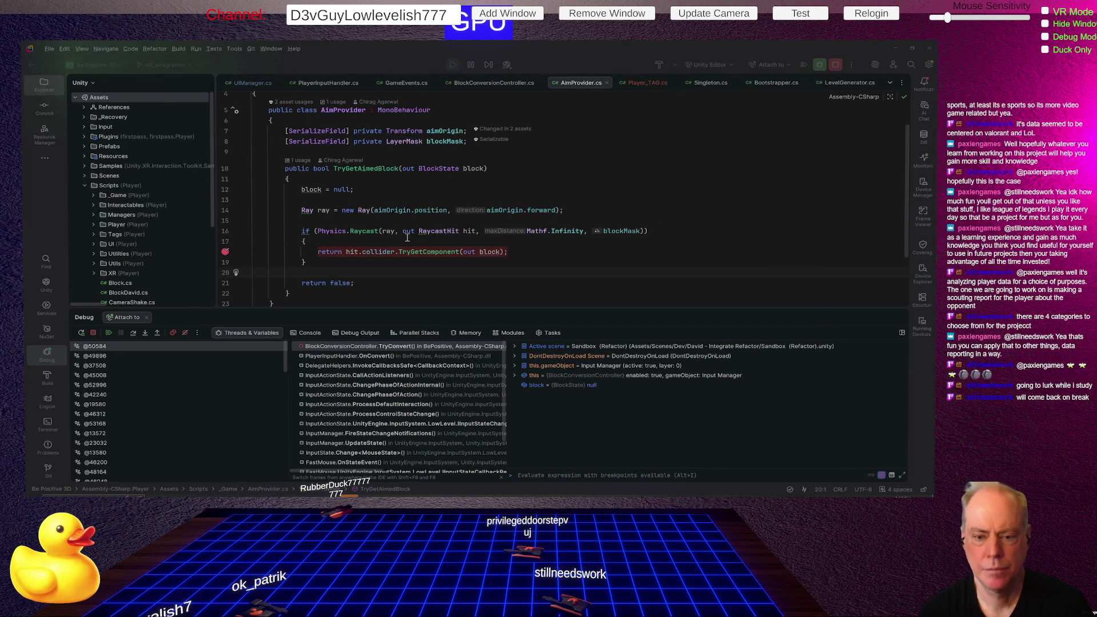
left_click(107, 333)
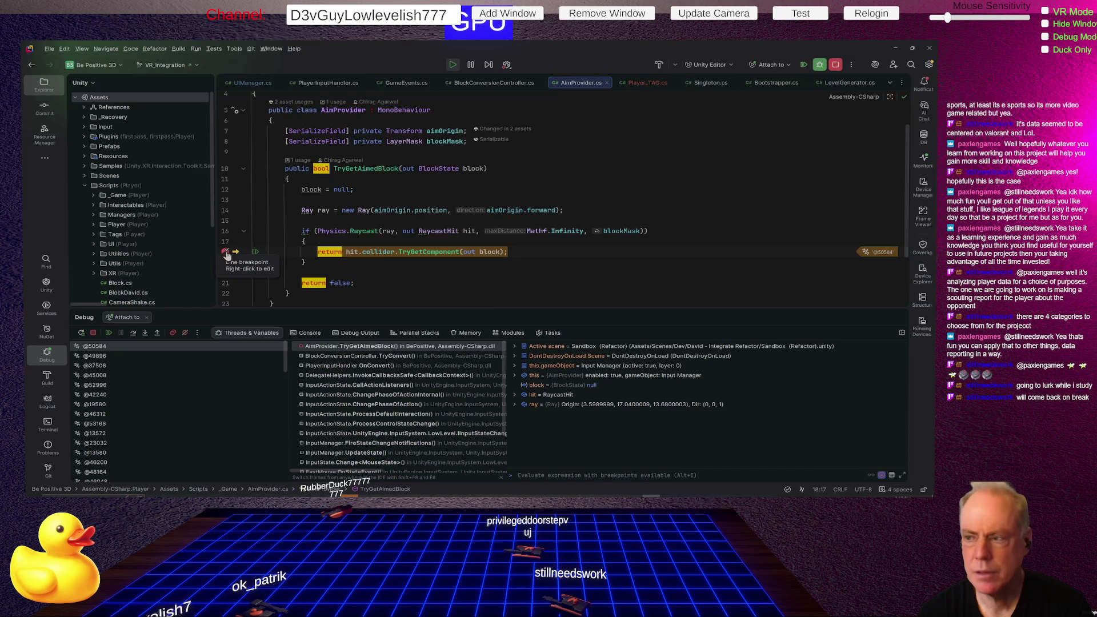
left_click(502, 84)
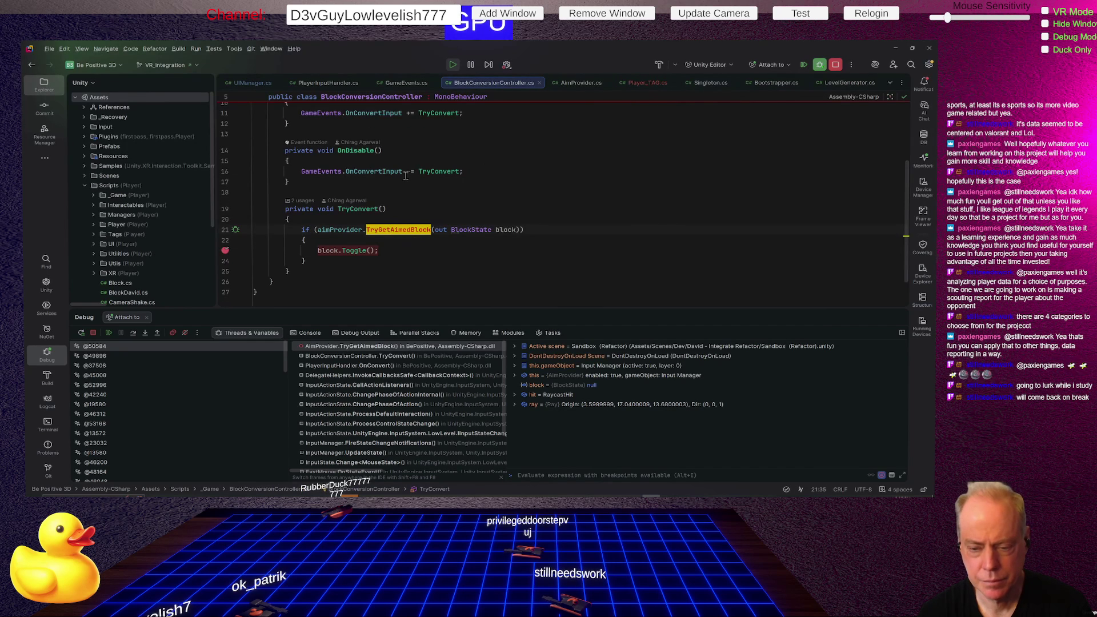
left_click(109, 333)
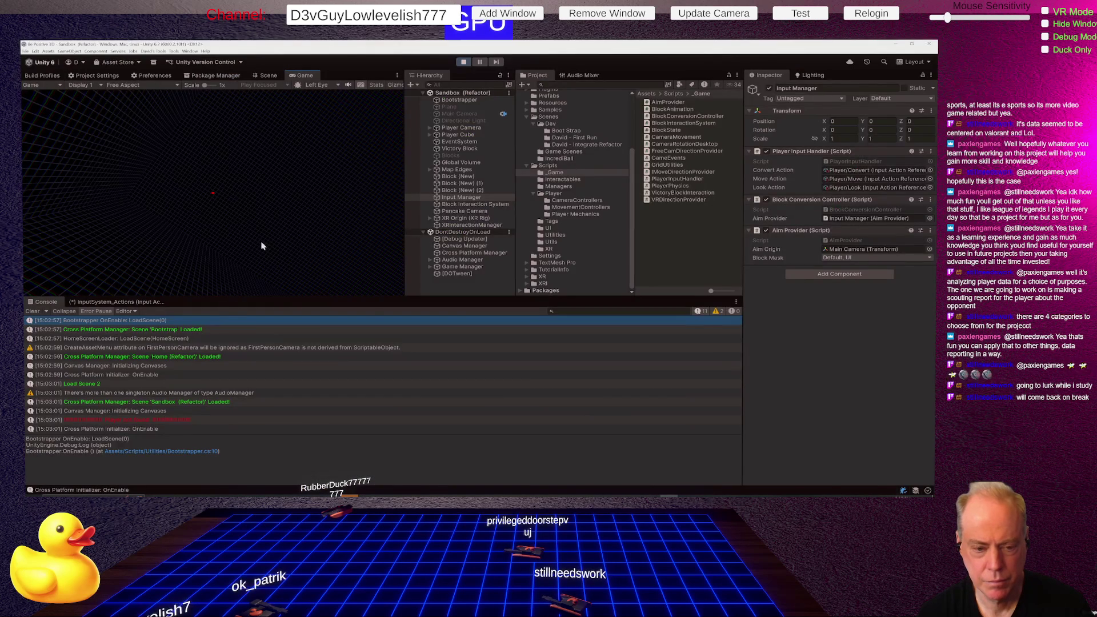
left_click(261, 246)
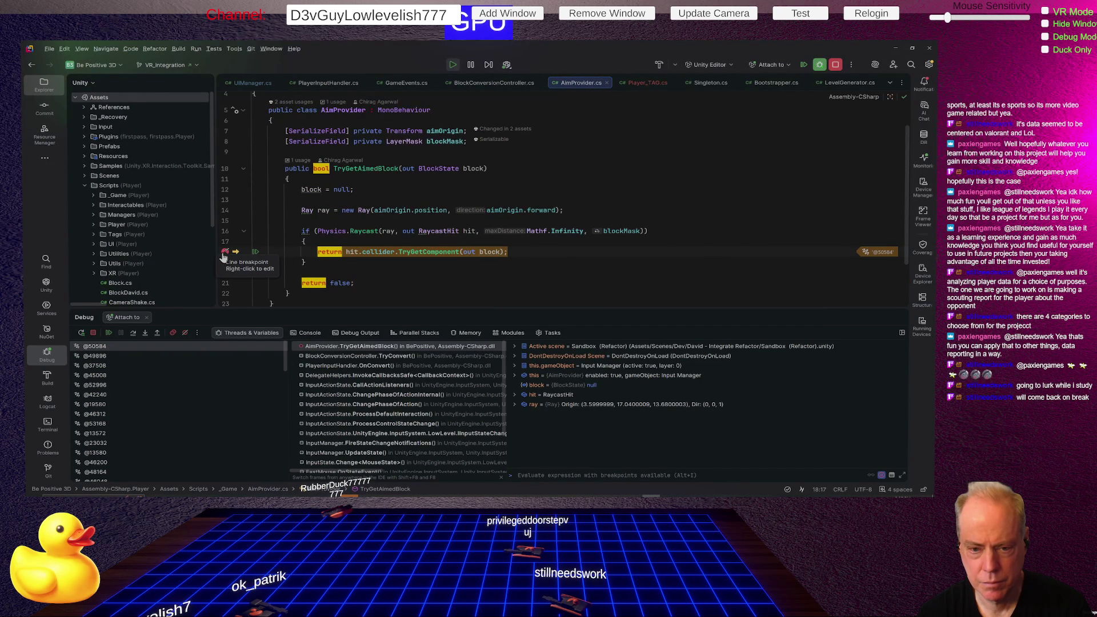
left_click(225, 254)
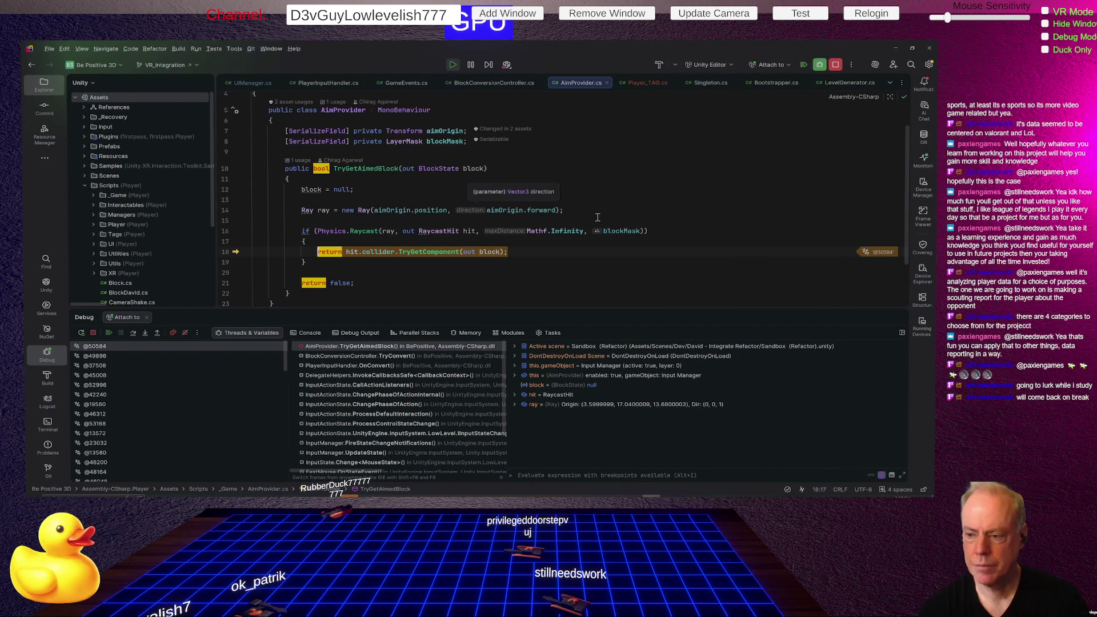
mouse_move(620, 232)
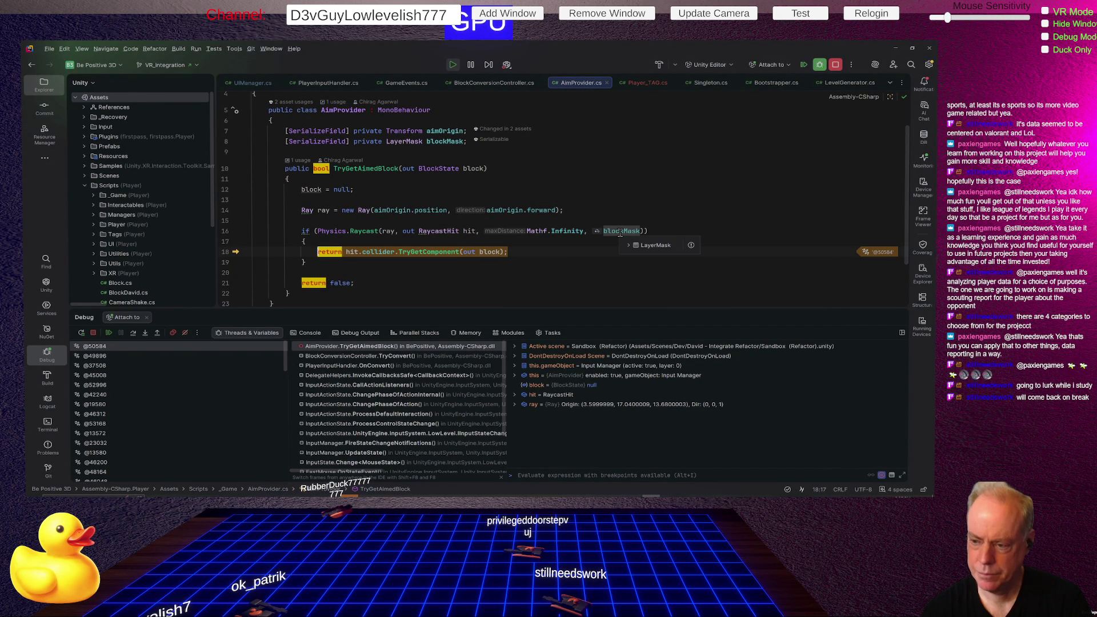
left_click(473, 241)
Step: Duplicate the return line and drop 'return' from the first copy so TryGetComponent runs first
key("Down")
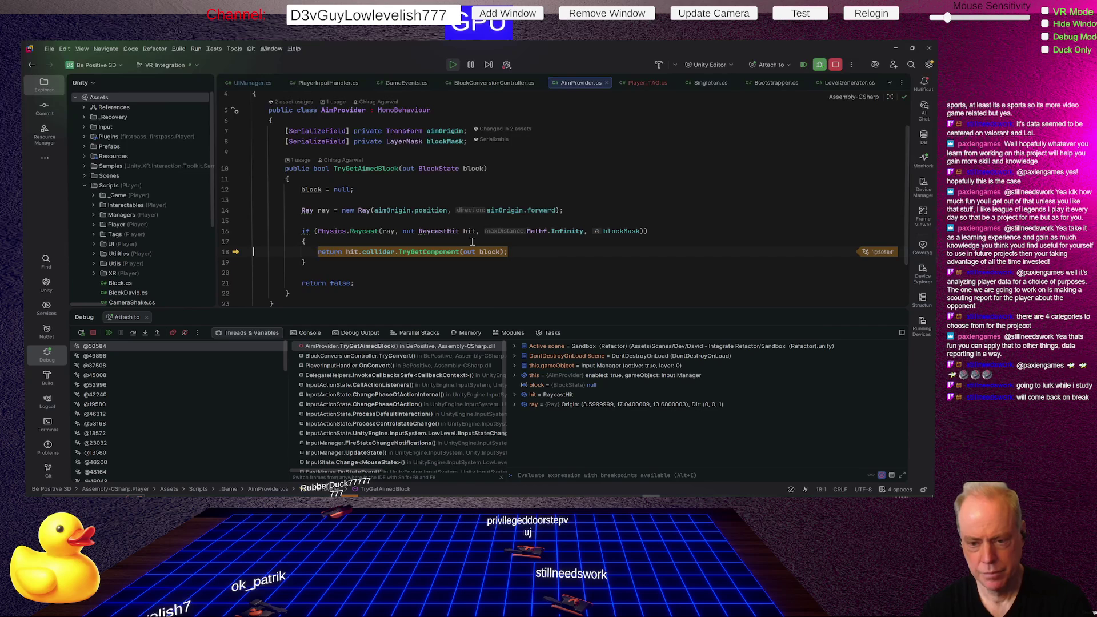
key("shift+Down")
key("ctrl+c")
key("Delete")
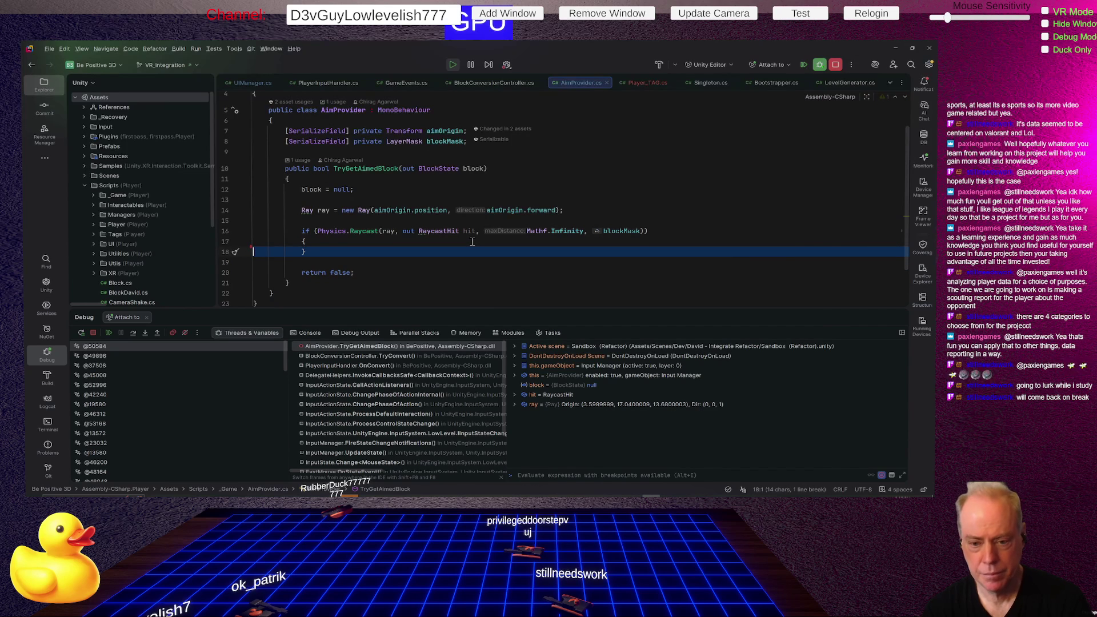
key("ctrl+v")
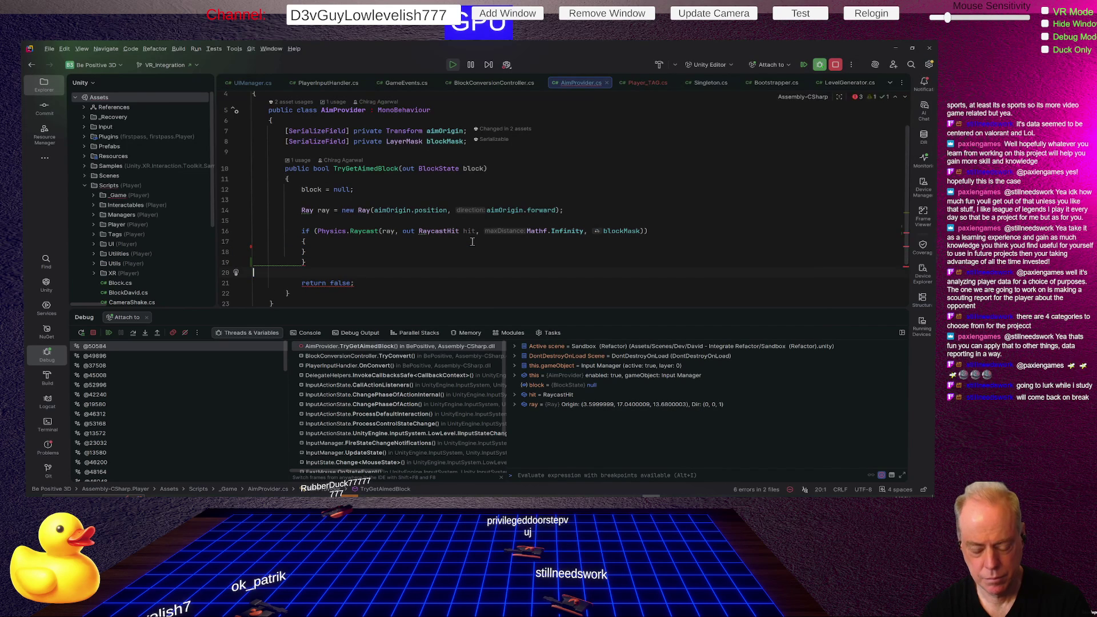
key("ctrl+z")
key("ctrl+z")
key("ctrl+z")
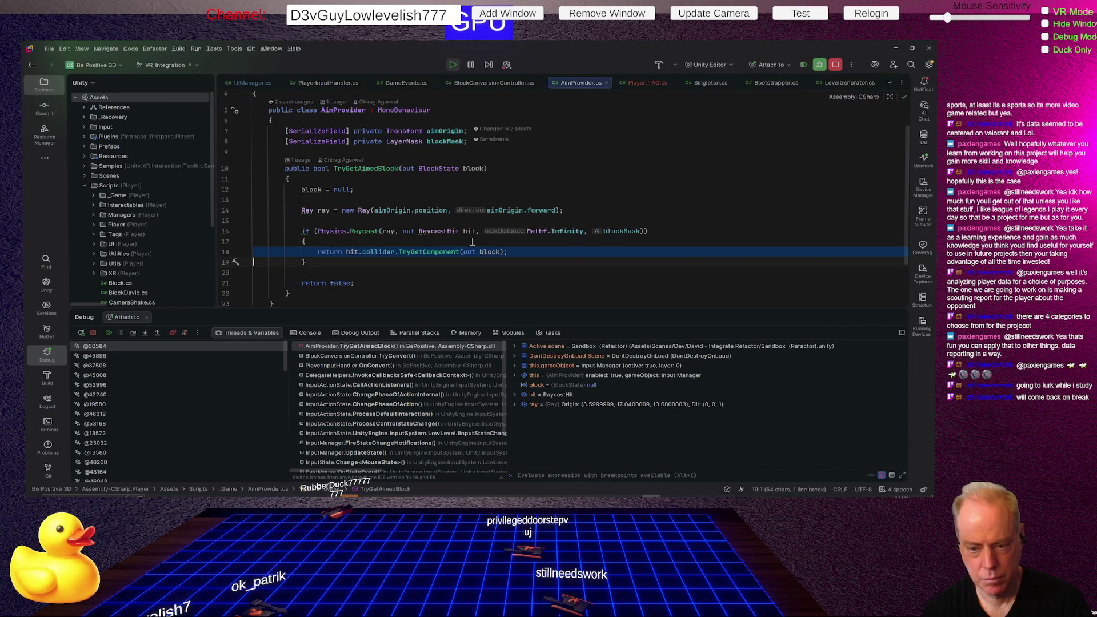
key("ctrl+v")
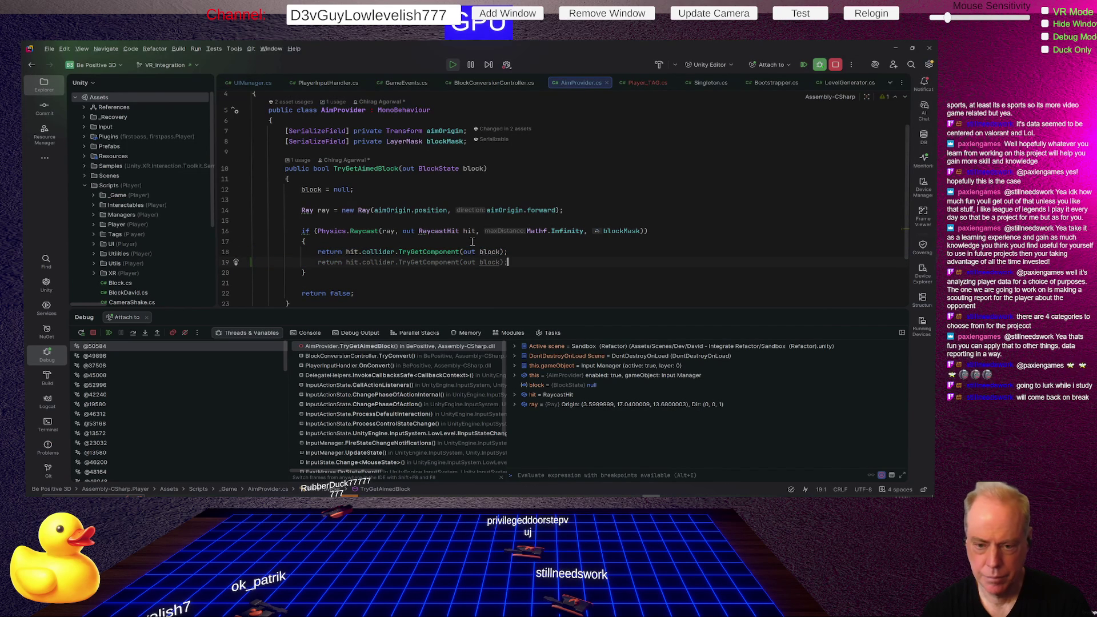
key("Up")
key("ctrl+shift+Right")
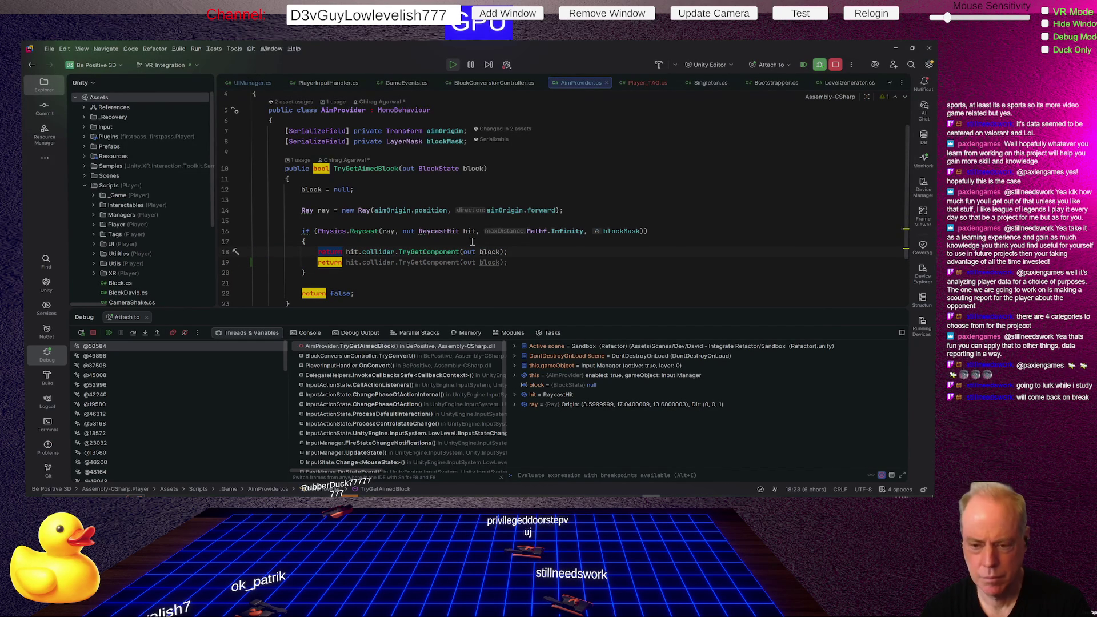
key("Delete")
key("Delete")
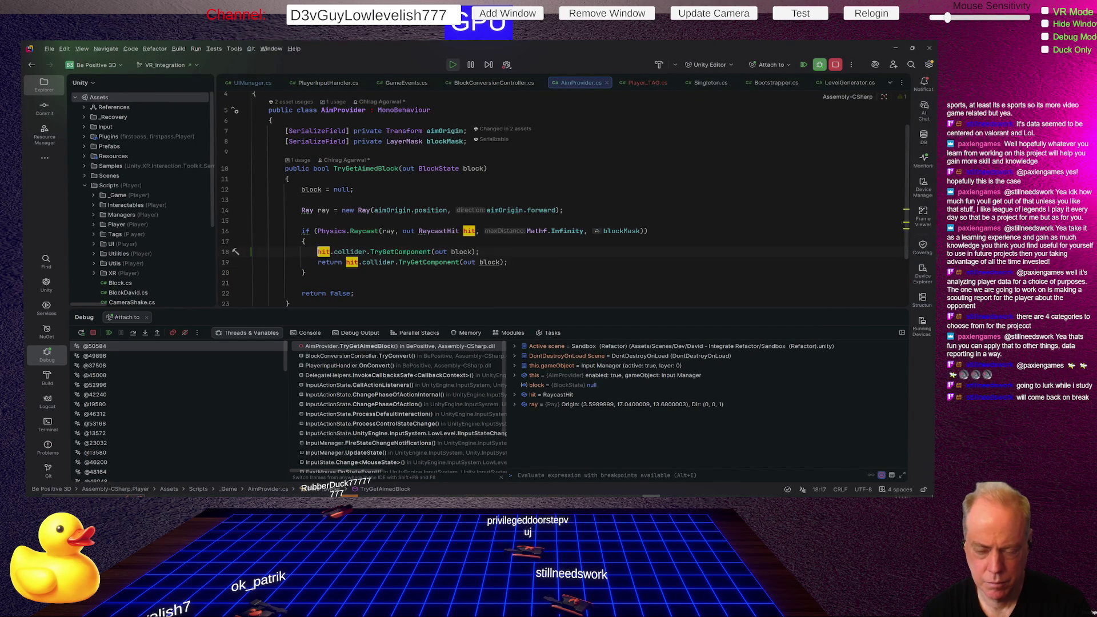
Step: Trim the second copy to 'return block;', set a breakpoint on it, and resume
key("Down")
key("ctrl+Right")
key("ctrl+Right")
key("ctrl+shift+Right")
key("ctrl+shift+Right")
key("ctrl+shift+Right")
key("Delete")
key("Delete")
key("End")
key("Left")
key("BackSpace")
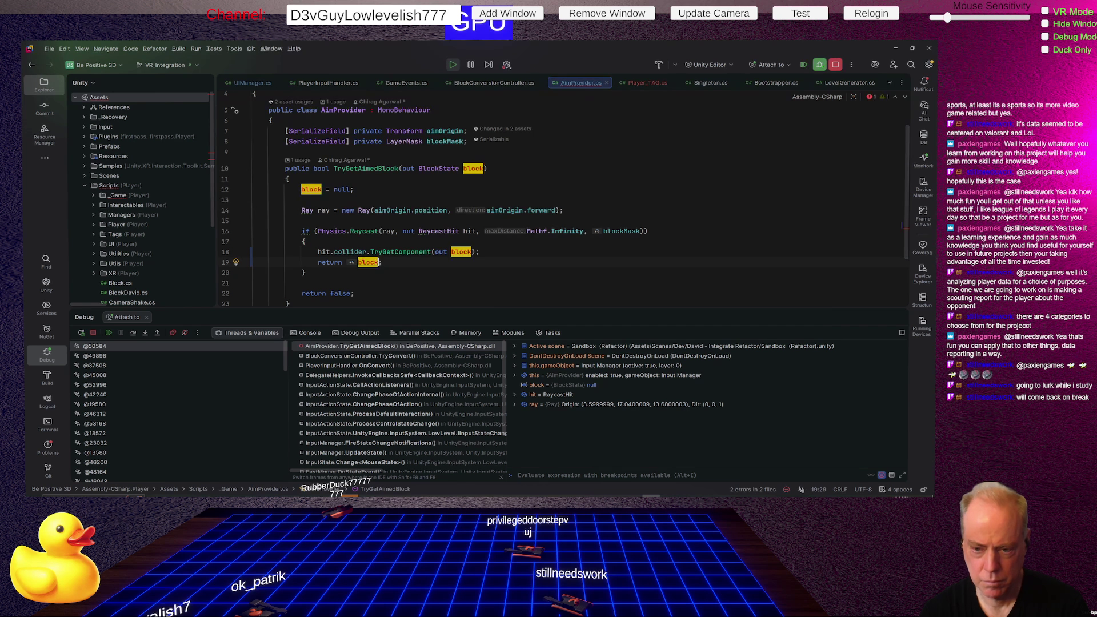
key("Home")
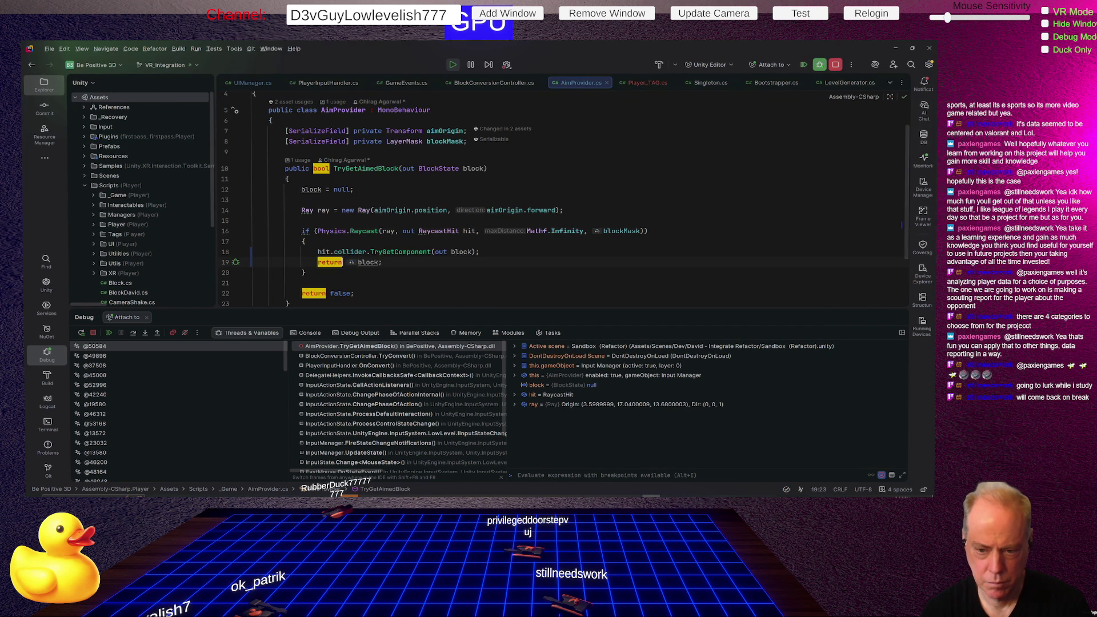
key("ctrl+Right")
key("Delete")
key("Delete")
key("ctrl+z")
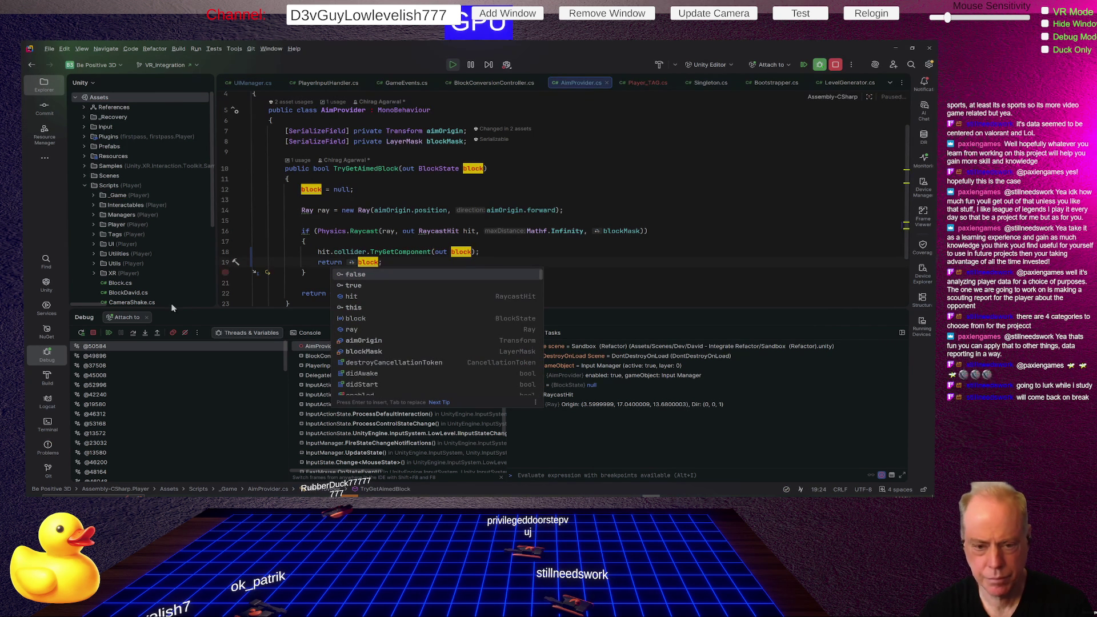
left_click(226, 263)
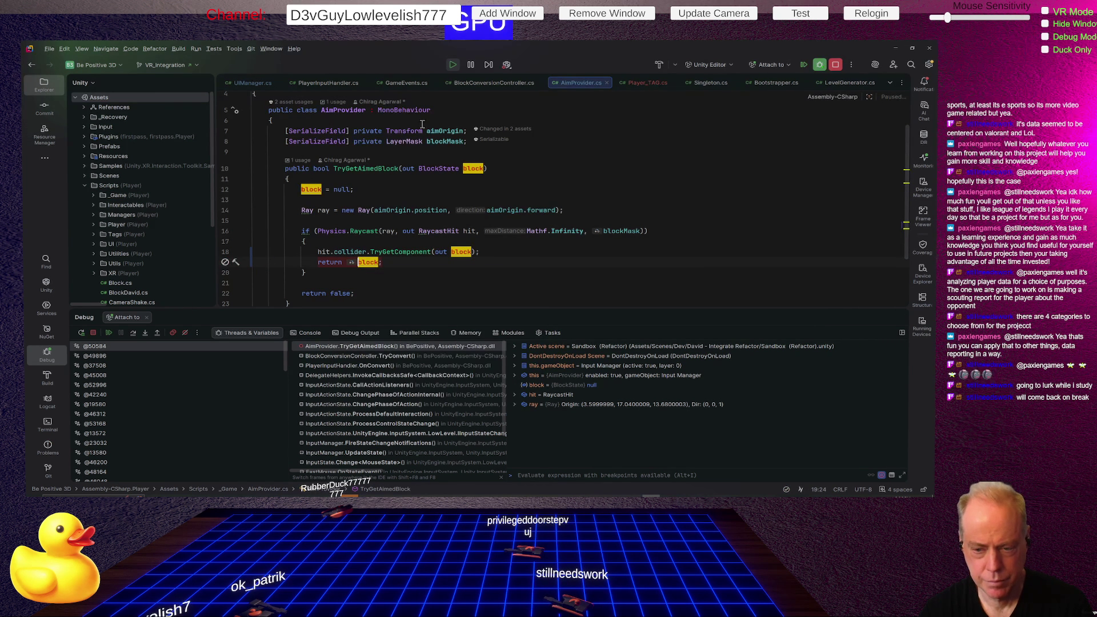
left_click(106, 332)
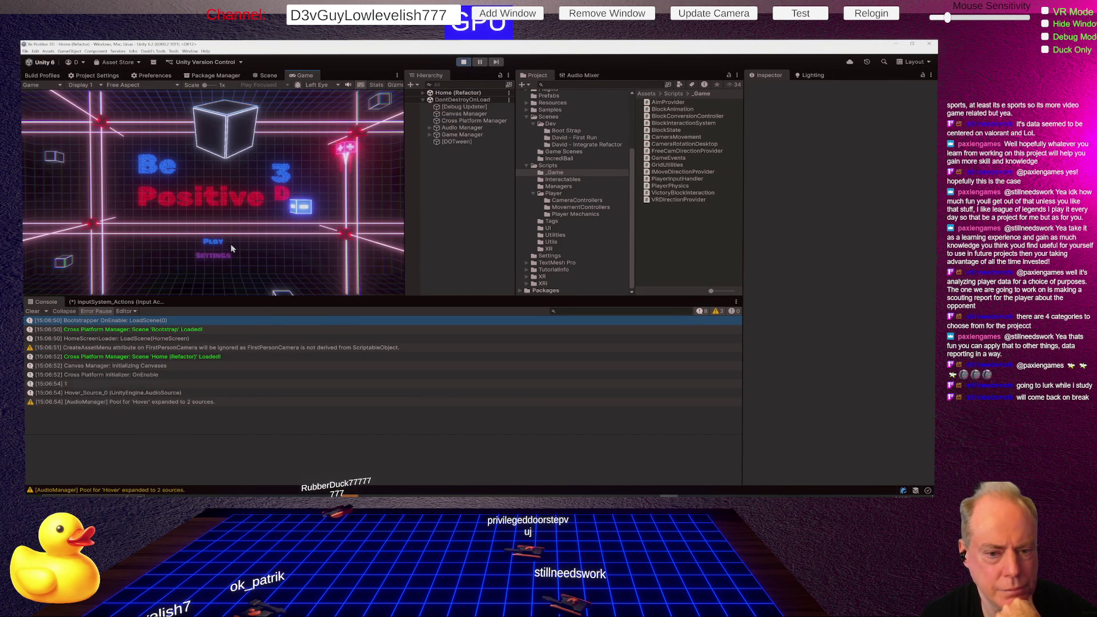
Step: Start the Sandbox level from the title screen and aim at a block to trigger a conversion
left_click(207, 241)
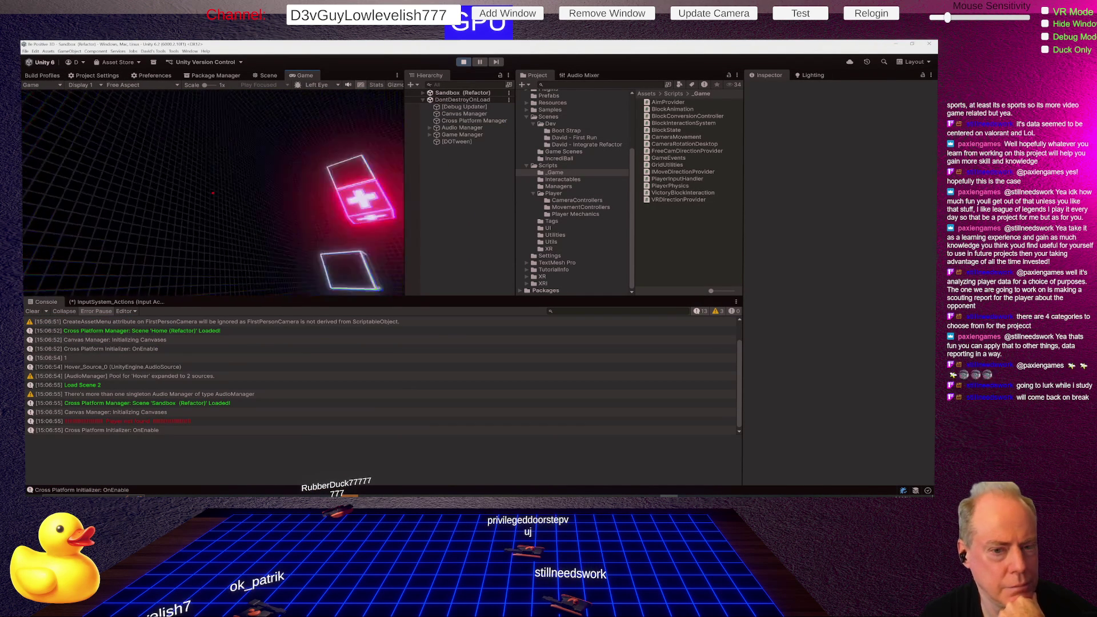
left_click(207, 221)
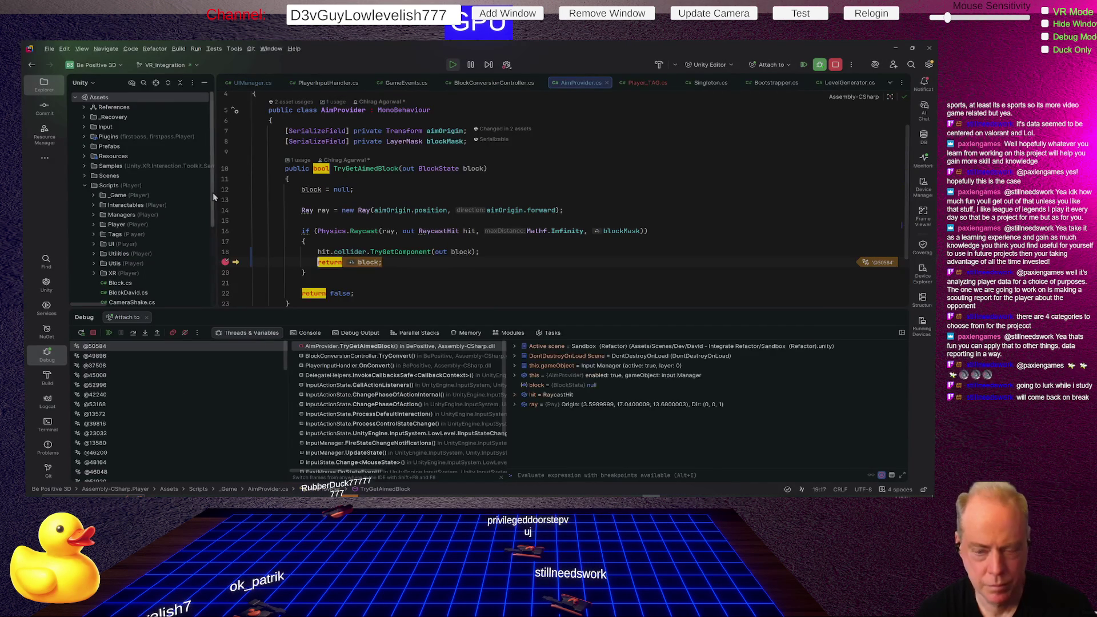
mouse_move(375, 262)
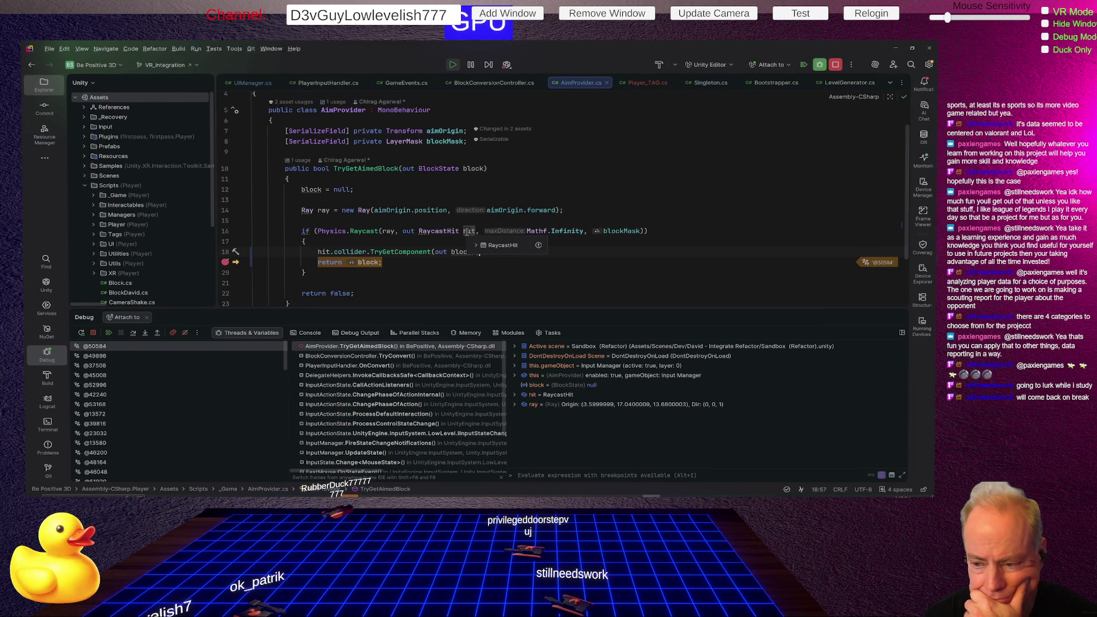
left_click(476, 245)
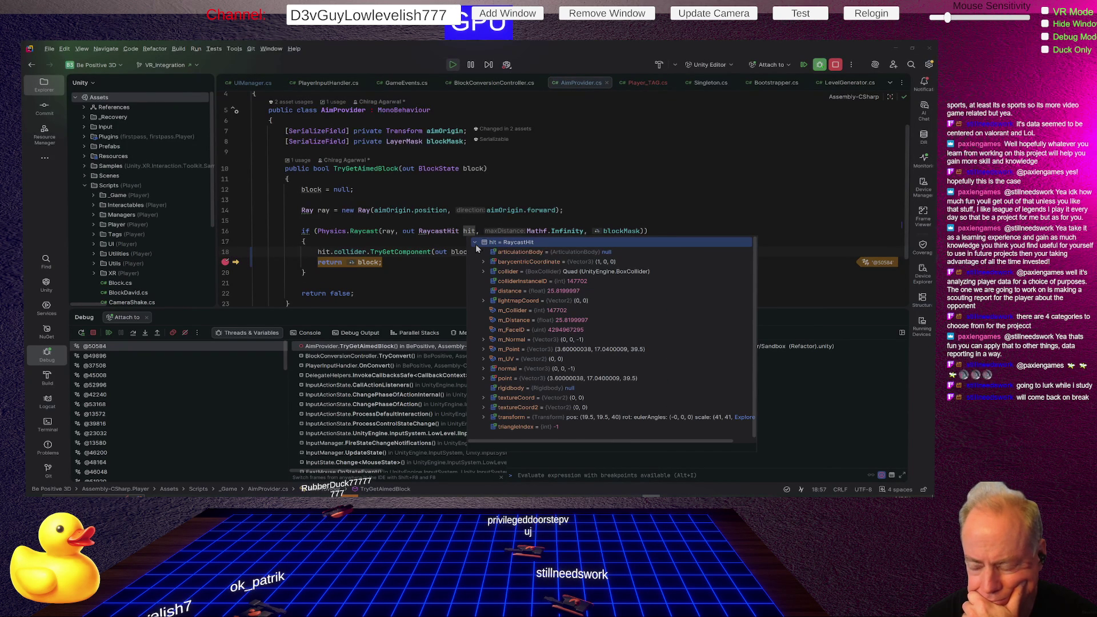
mouse_move(630, 228)
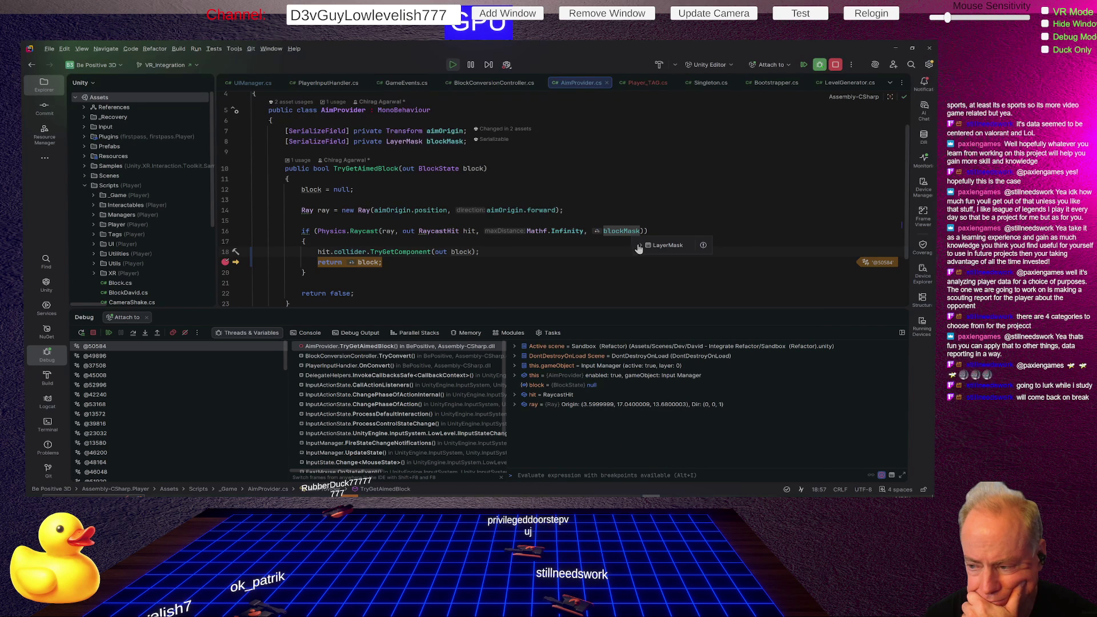
left_click(638, 245)
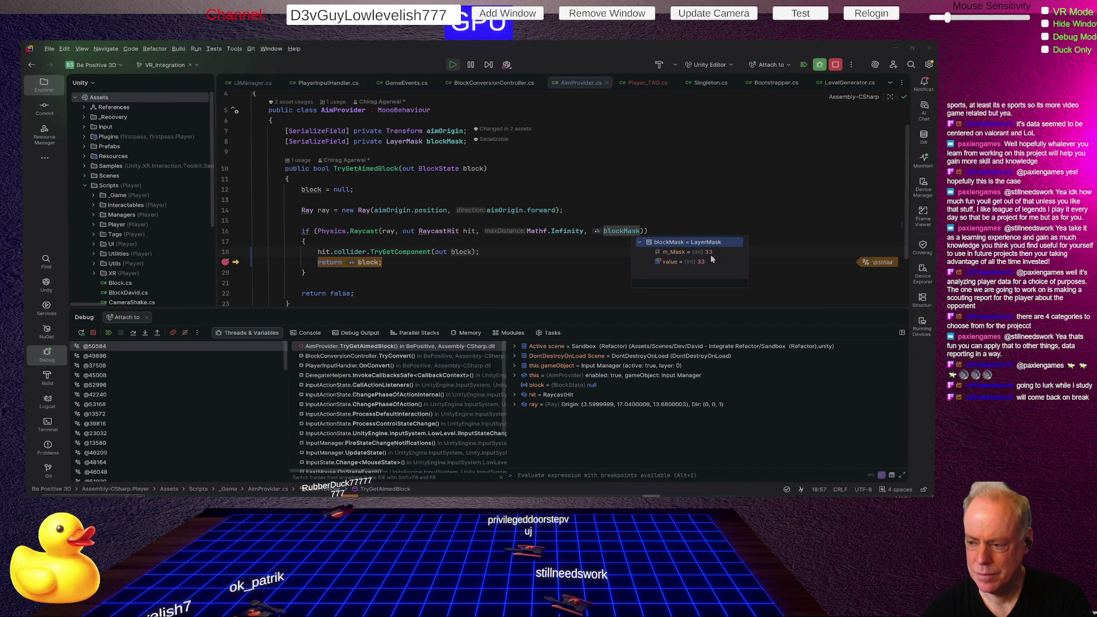
left_click(629, 231)
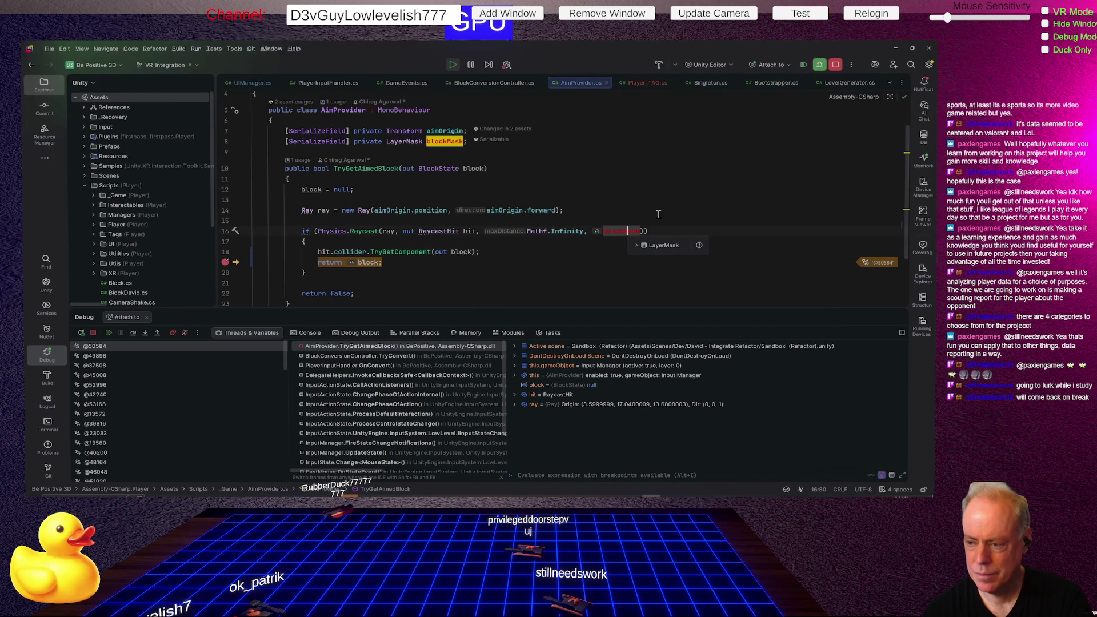
scroll(617, 188, "up", 1)
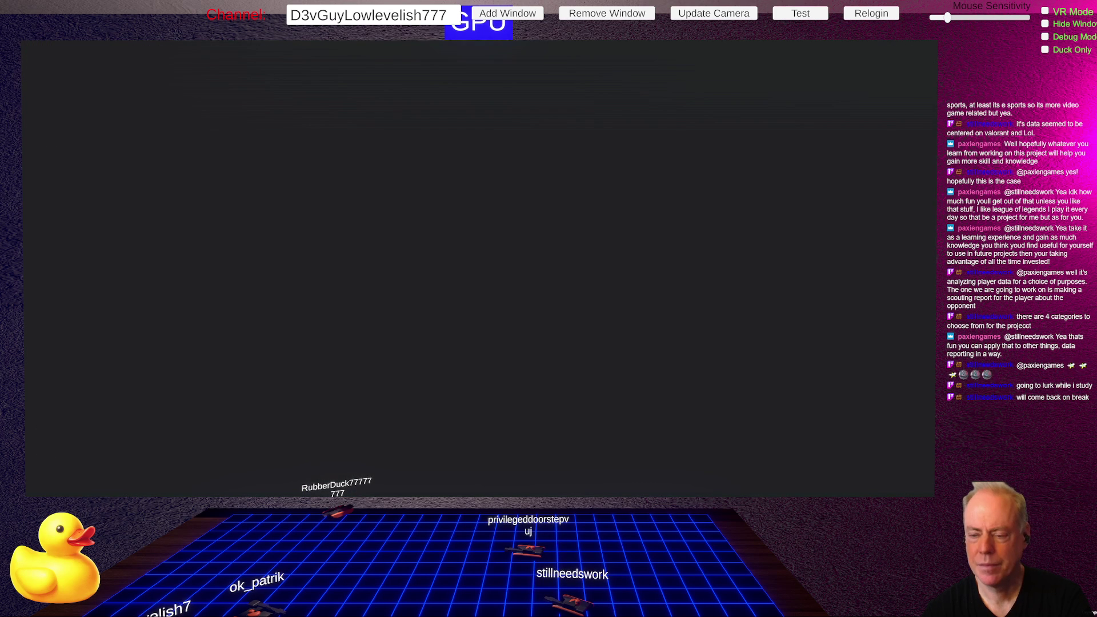
Step: Confirm Input Manager's Block Mask covers Default and UI and Block (New) (1) uses the Default layer
key("alt+Tab")
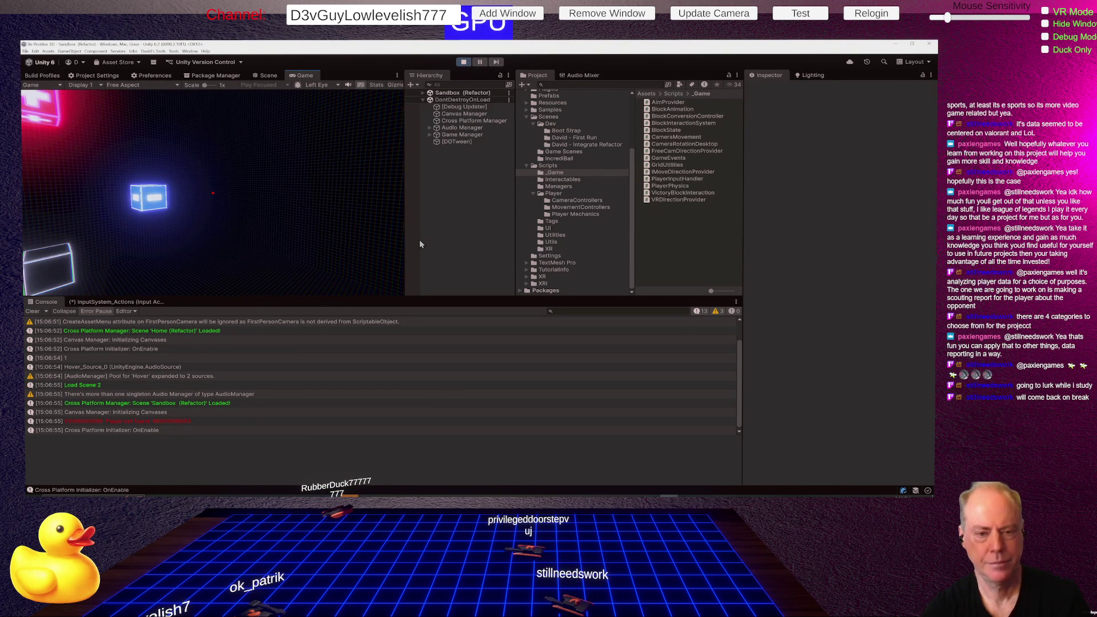
left_click(423, 93)
left_click(466, 198)
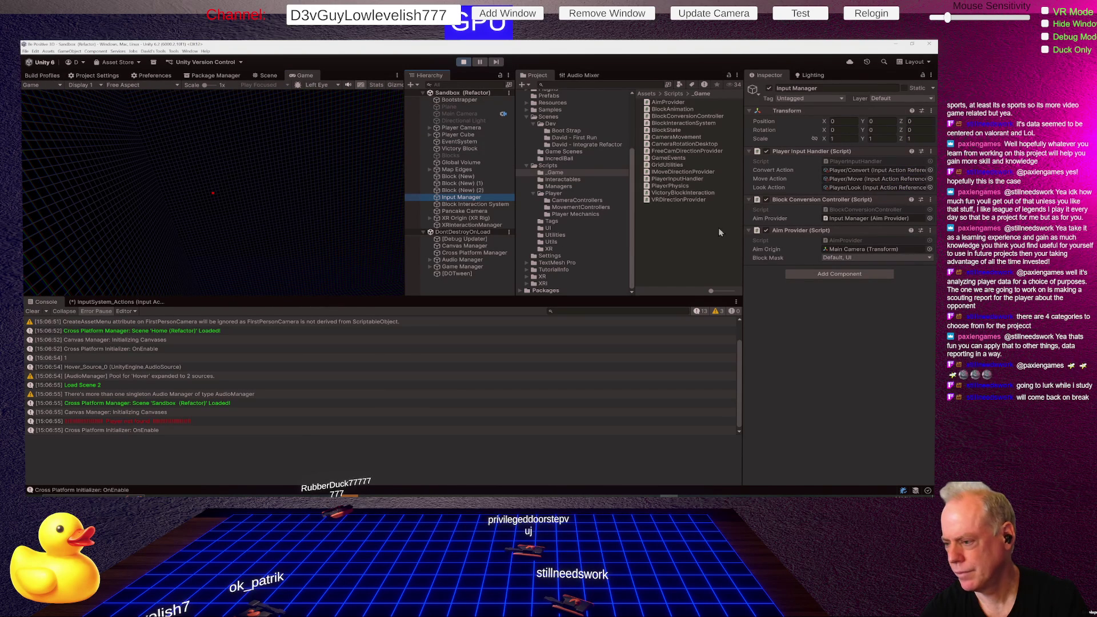
left_click(854, 258)
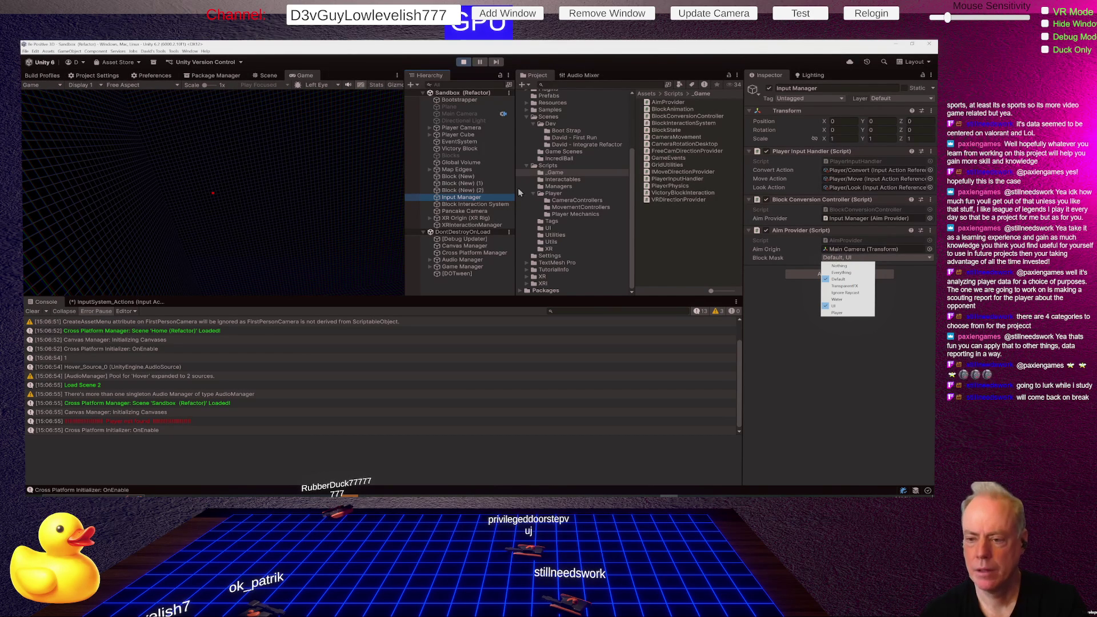
left_click(460, 184)
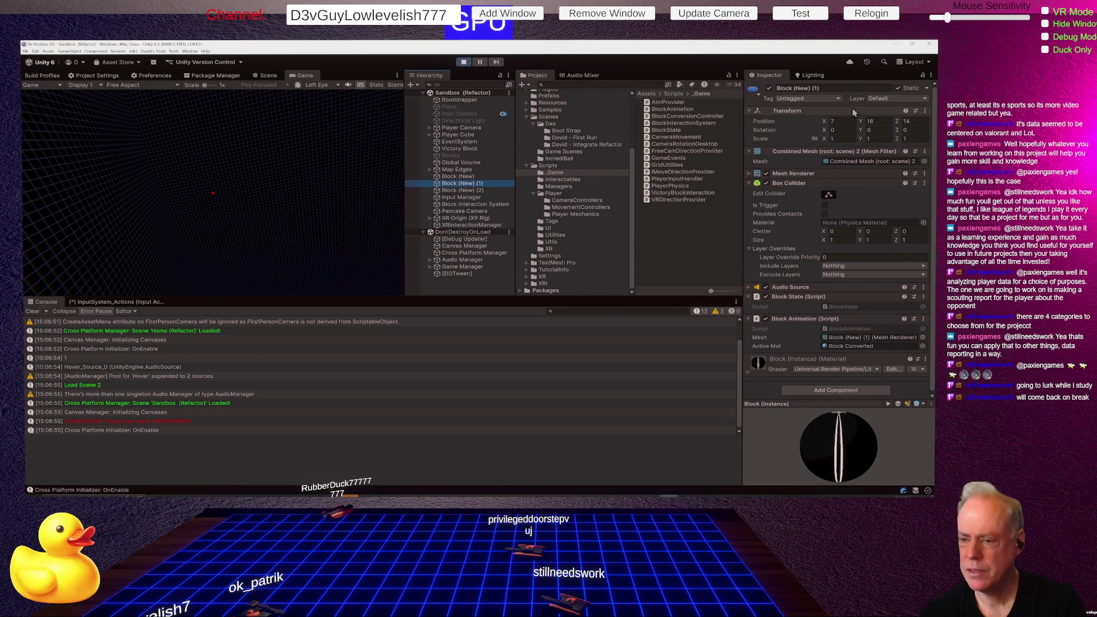
key("alt+Tab")
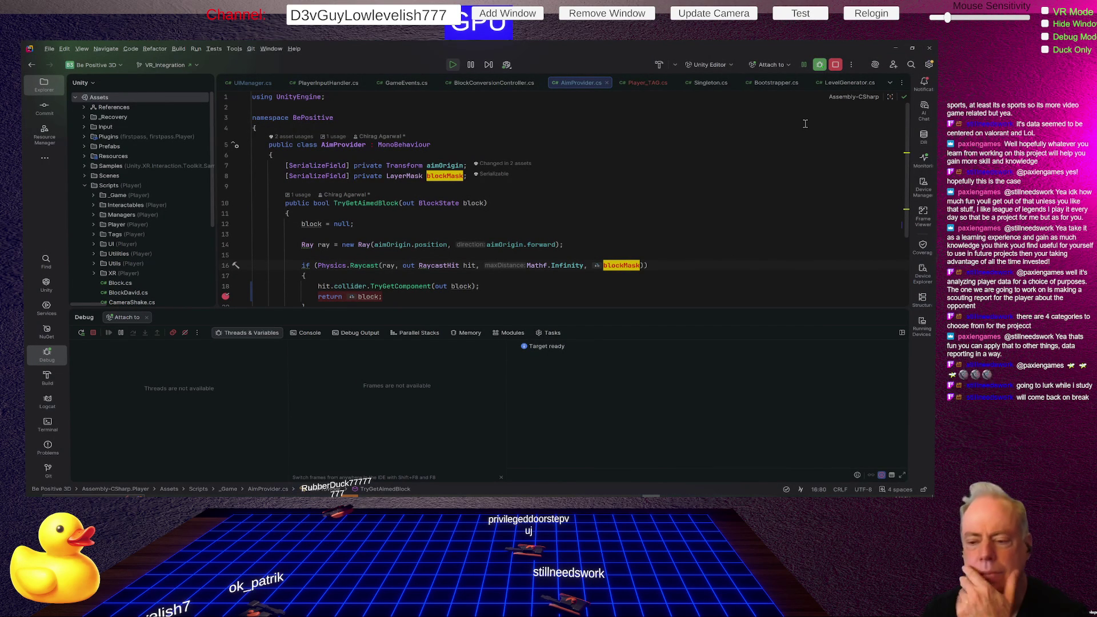
Step: Review the hit raycast in AimProvider.cs's TryGetAimedBlock, then return to Unity
mouse_move(469, 266)
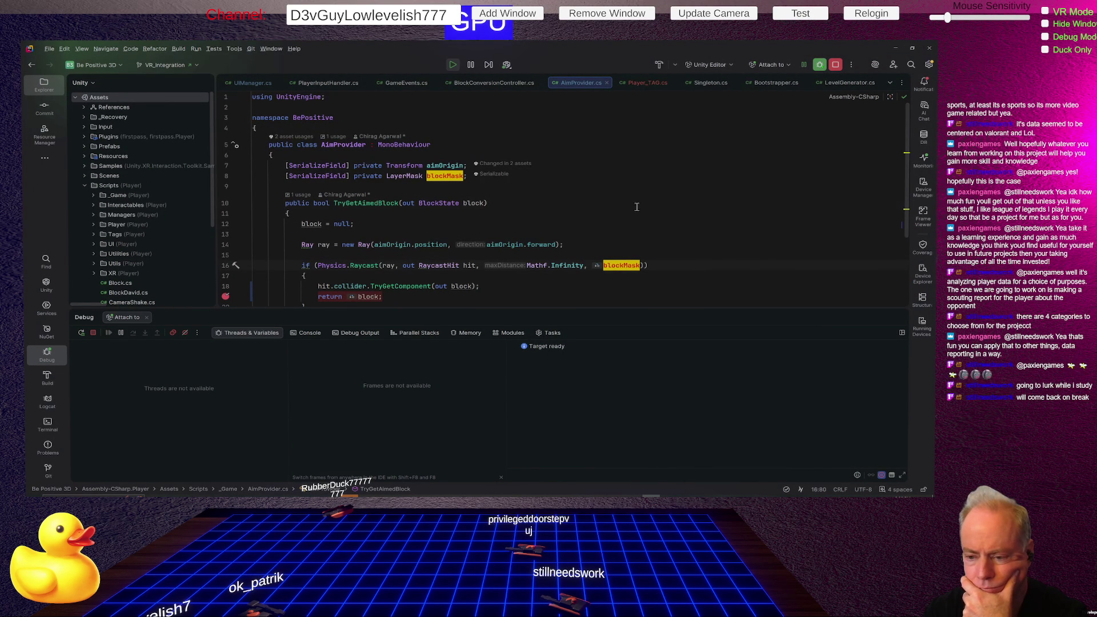
key("Up")
key("Up")
key("Up")
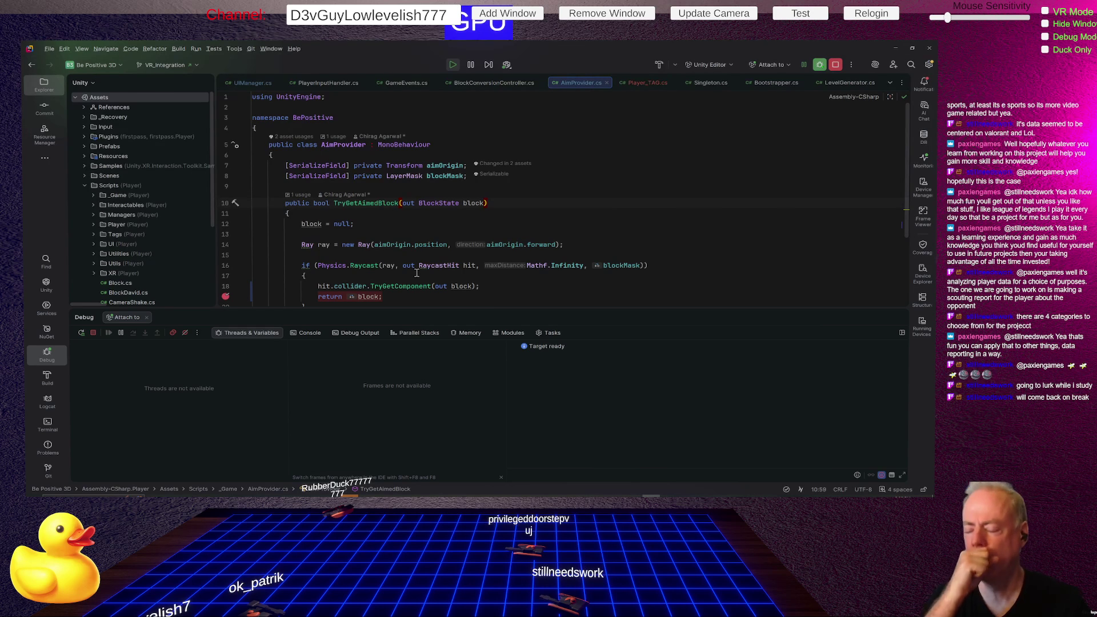
key("alt+Tab")
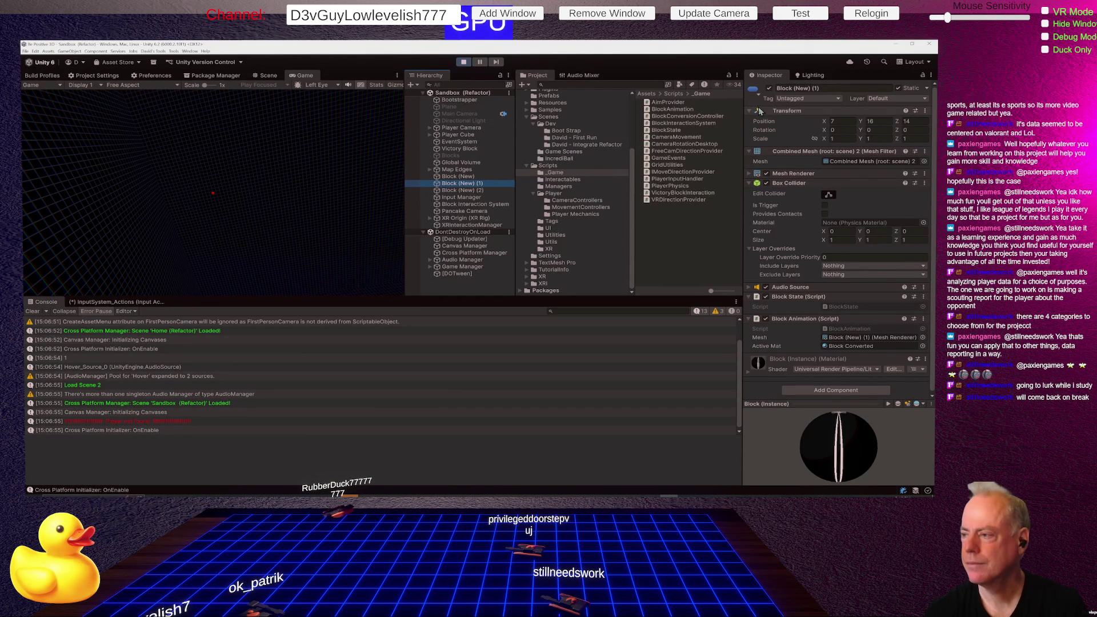
Step: Open Tags & Layers via the block's Layer dropdown, select Builtin Layer 0 (Default), and stop Play mode
left_click(900, 98)
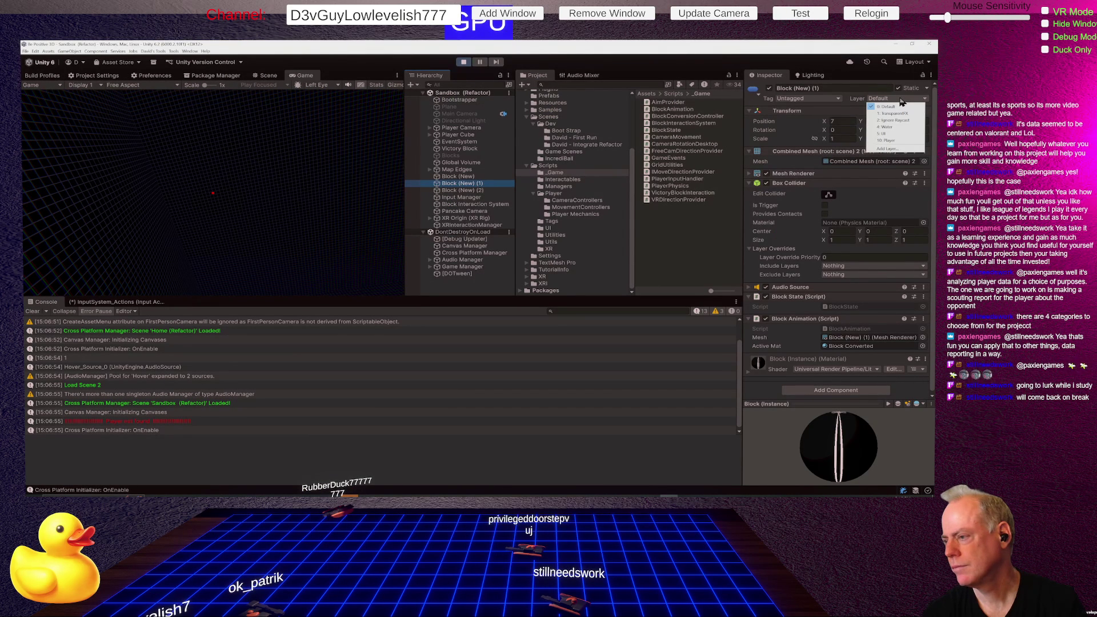
left_click(886, 148)
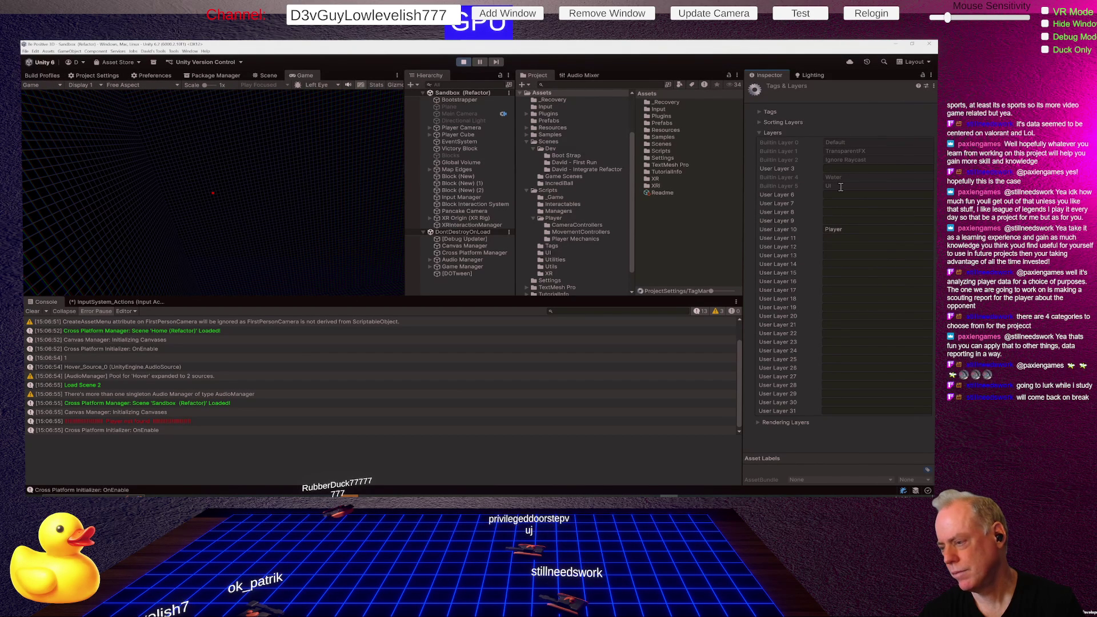
left_click(866, 144)
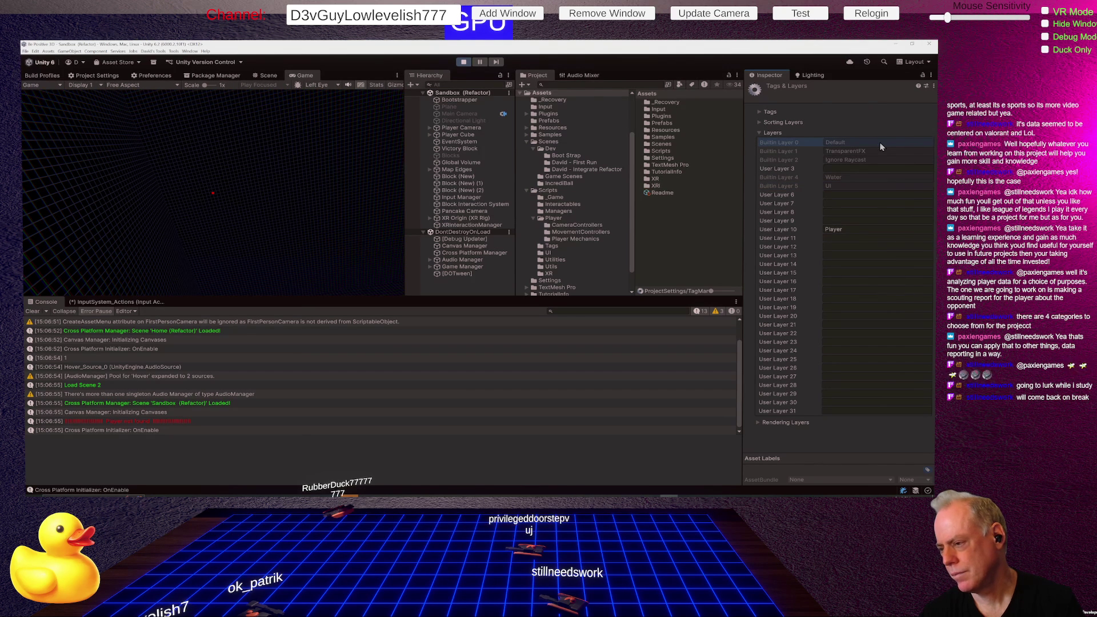
left_click(464, 62)
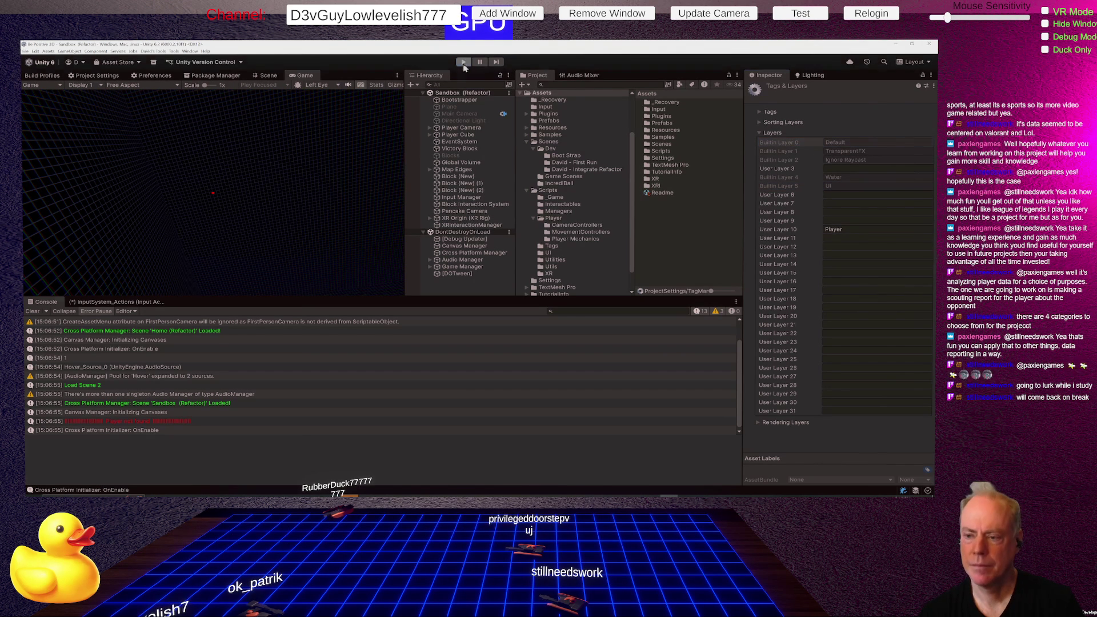
Step: Open the Sandbox scene from Scenes > IncrediBall in the Project window
left_click(583, 177)
left_click(559, 183)
double_click(664, 102)
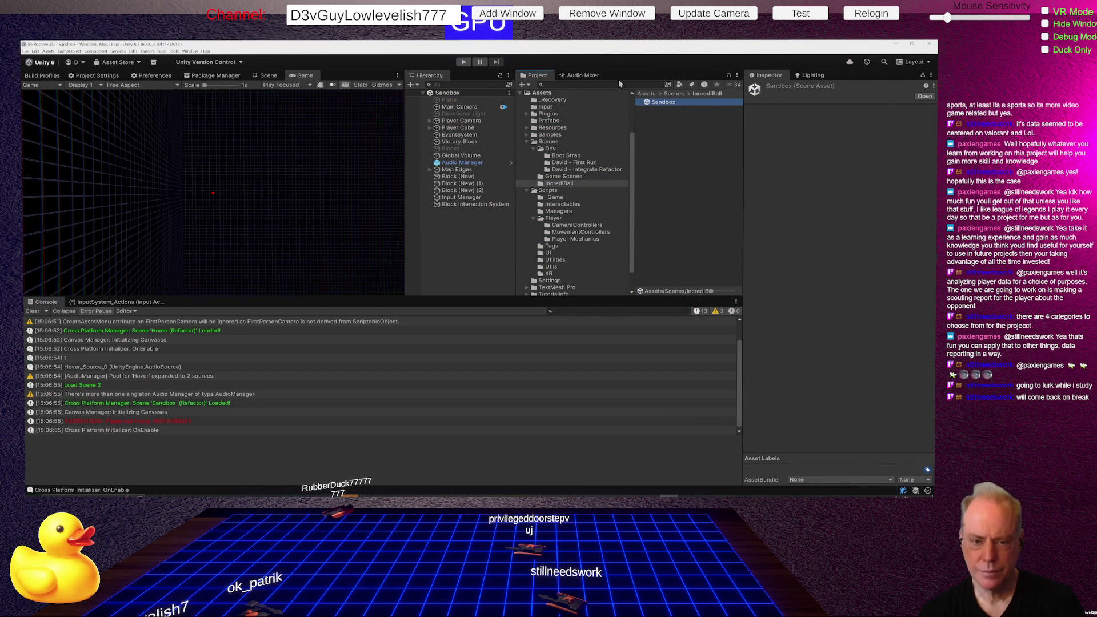
Step: Enter Play mode and aim at a block, pausing Rider with block as Block (New) (1)
left_click(463, 63)
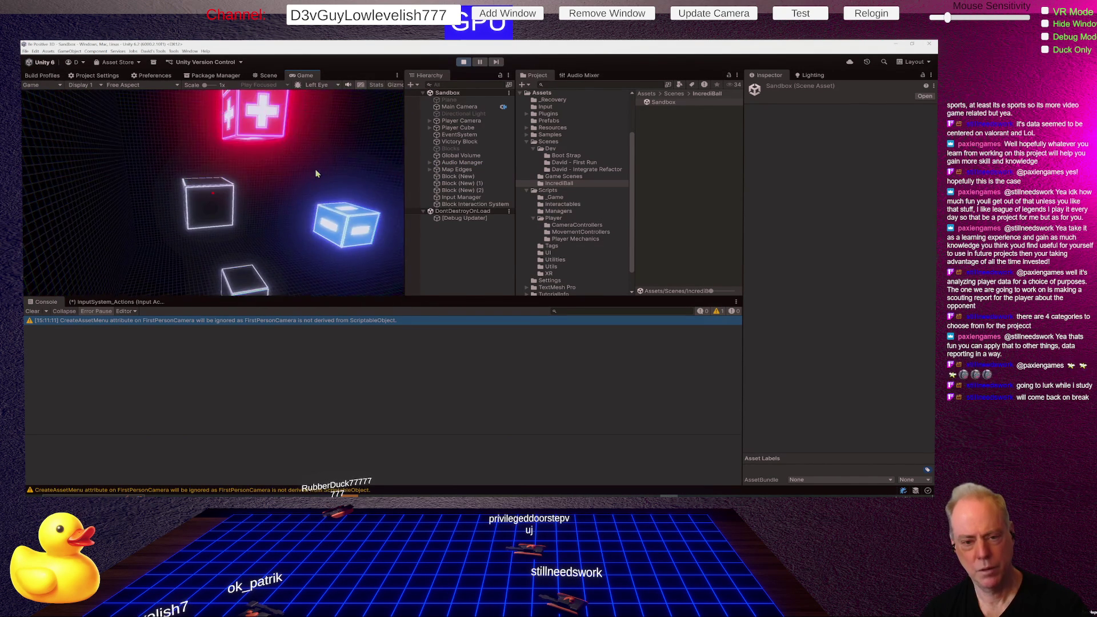
left_click(318, 174)
mouse_move(464, 176)
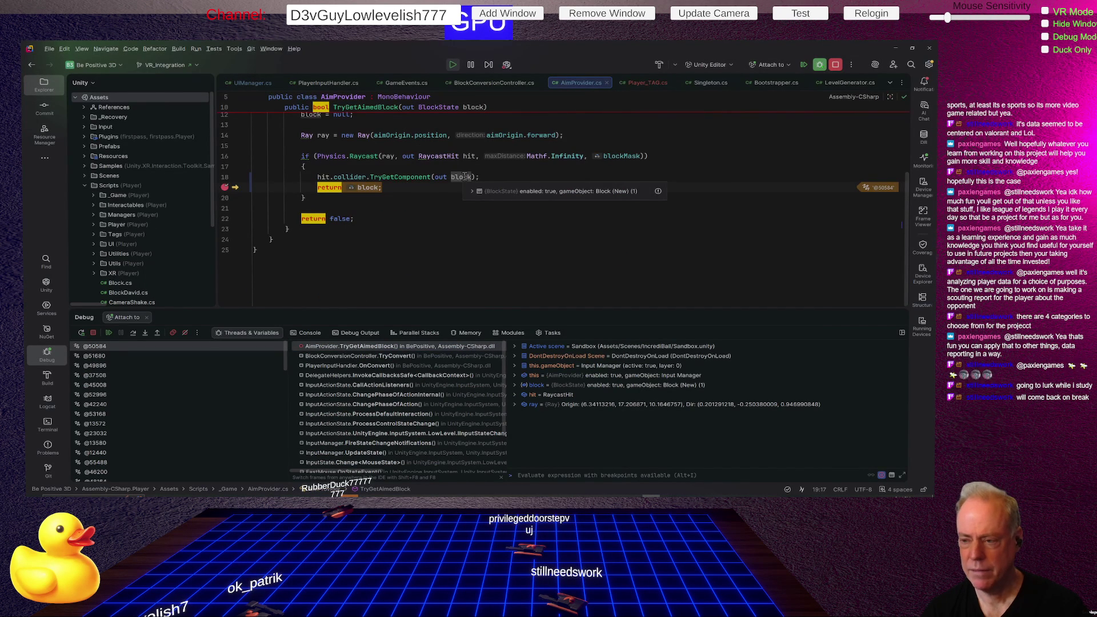
Step: Expand the blockMask and raycast hit data tips to review their values
mouse_move(625, 155)
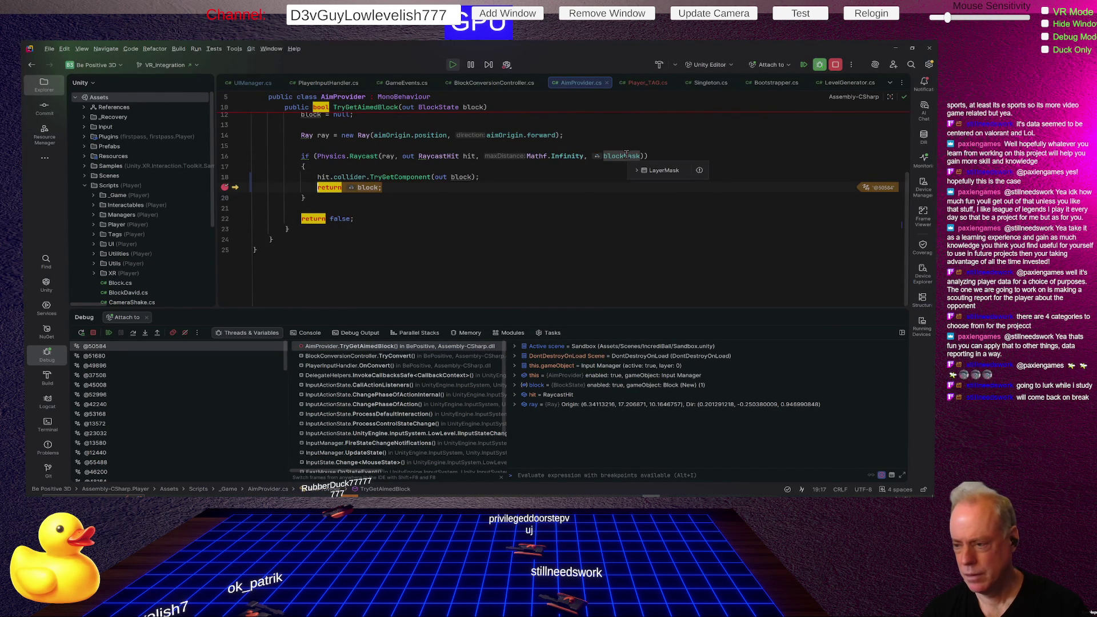
left_click(638, 170)
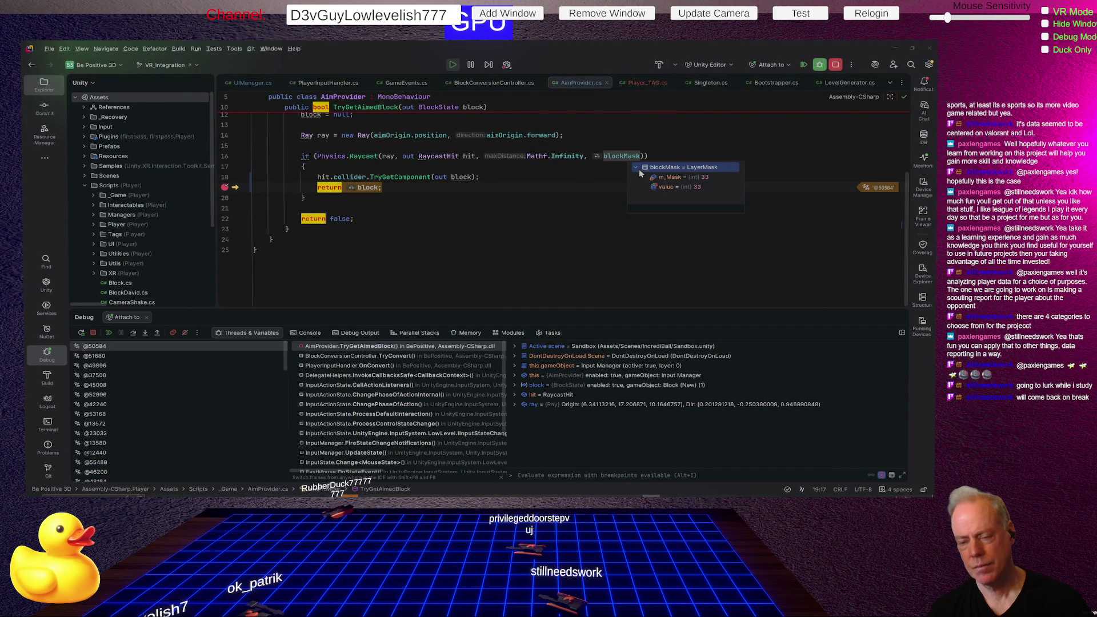
mouse_move(556, 156)
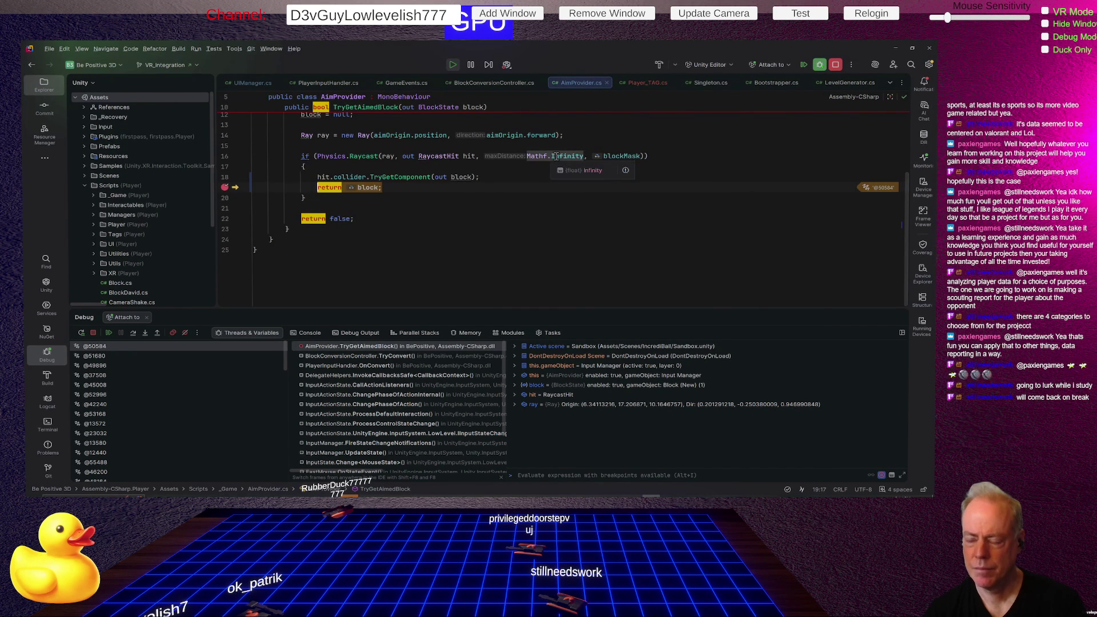
mouse_move(470, 156)
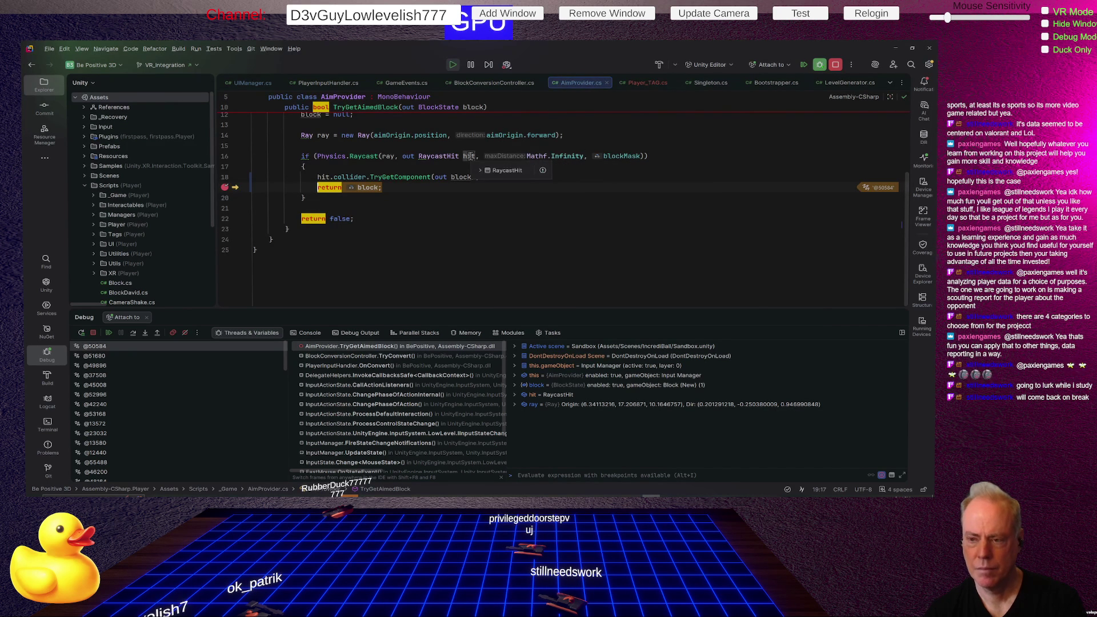
left_click(481, 170)
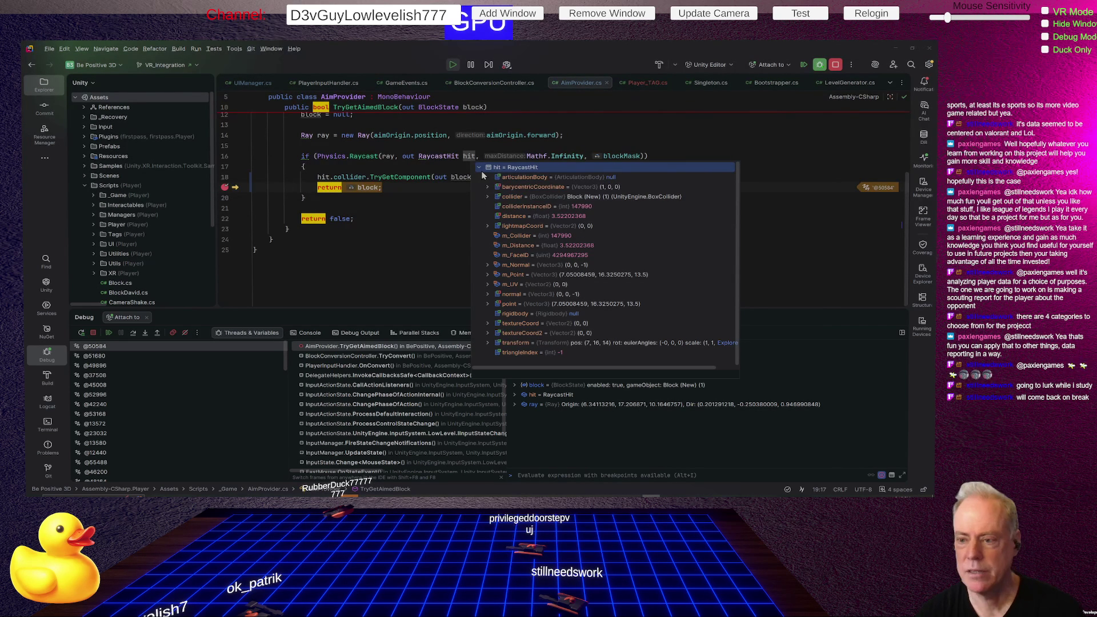
left_click(431, 220)
Step: Check the ray data tip, then resume to the TryConvert breakpoint on block.Toggle()
mouse_move(388, 158)
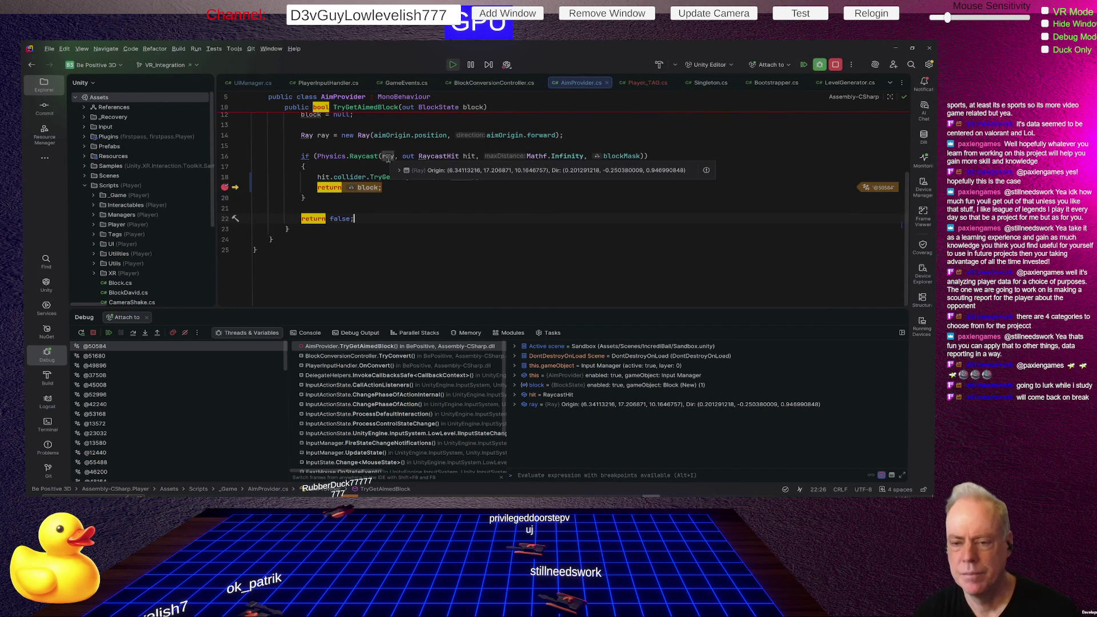
left_click(444, 197)
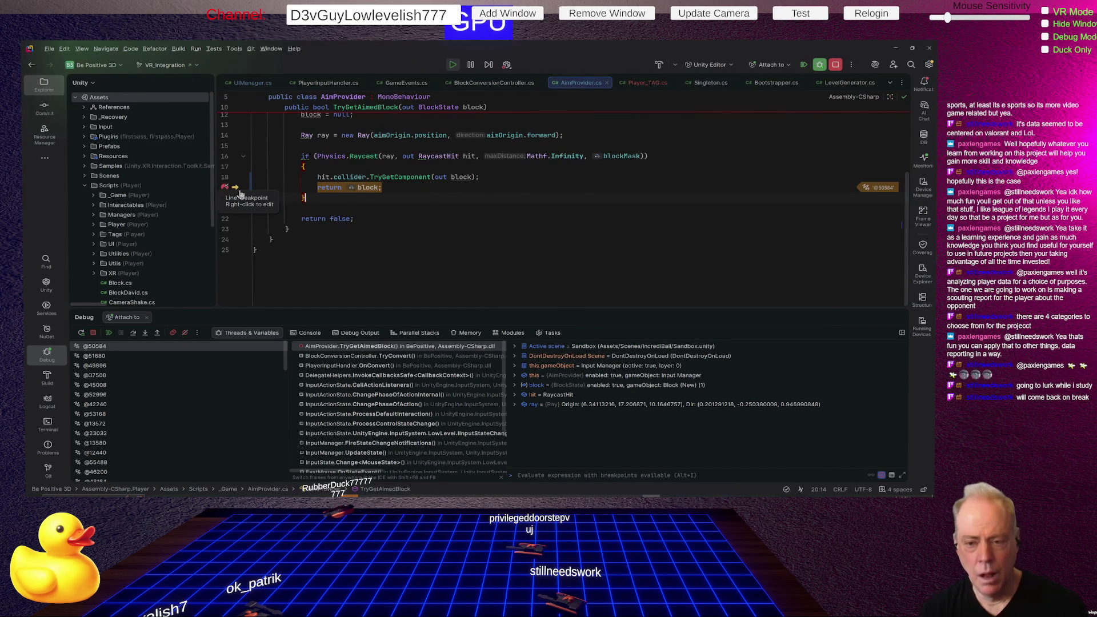
mouse_move(379, 188)
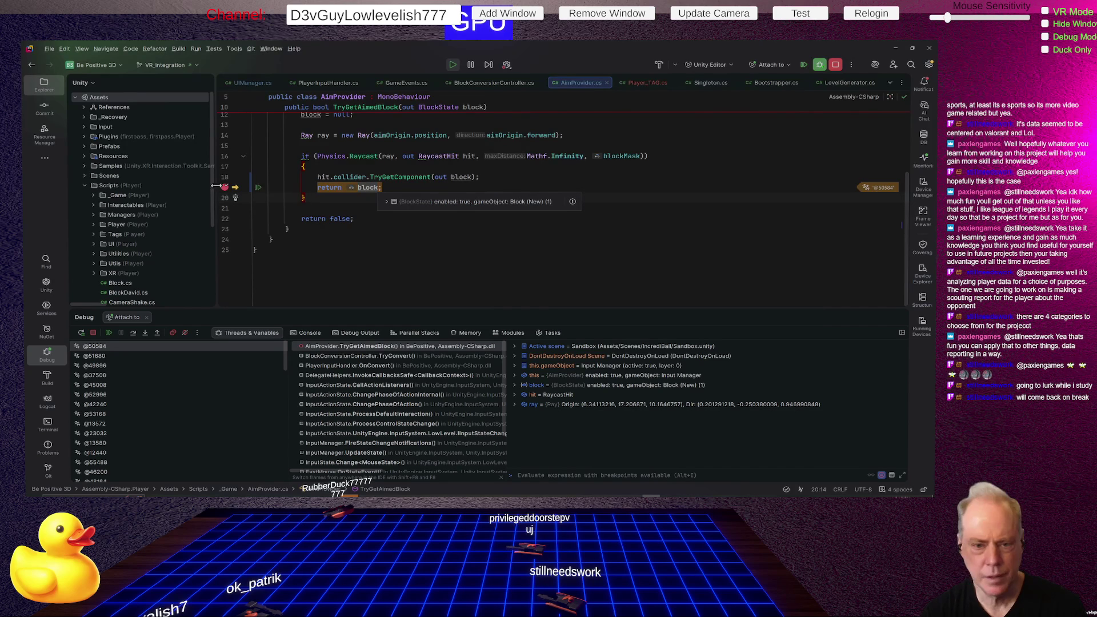
left_click(110, 331)
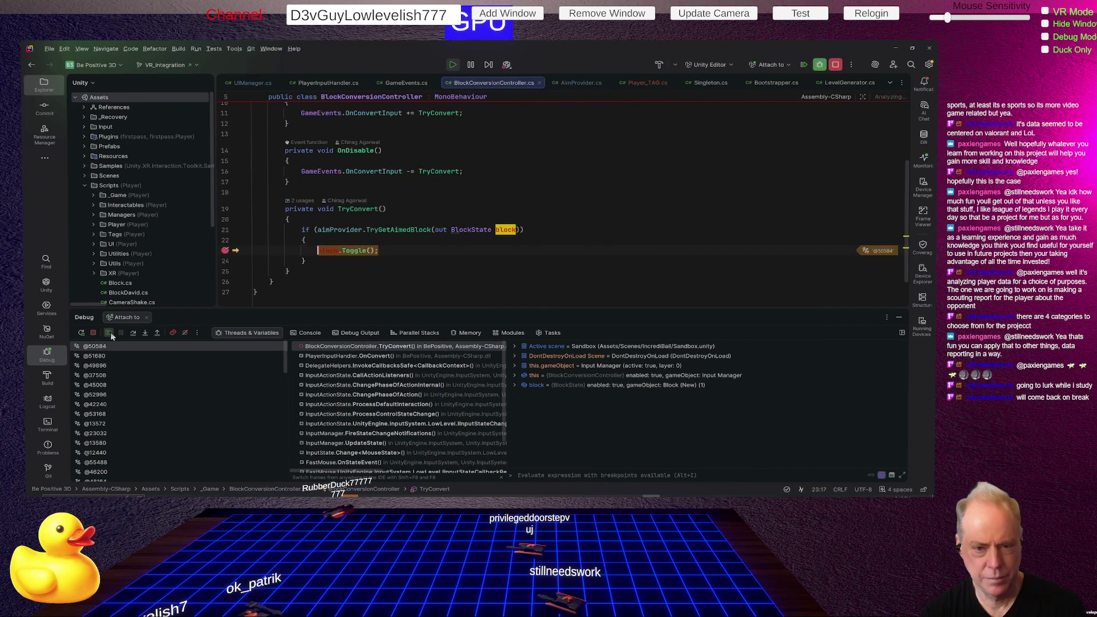
Step: Remove the line-23 TryConvert breakpoint, then resume past another conversion and the AimProvider breakpoint
left_click(225, 251)
left_click(108, 333)
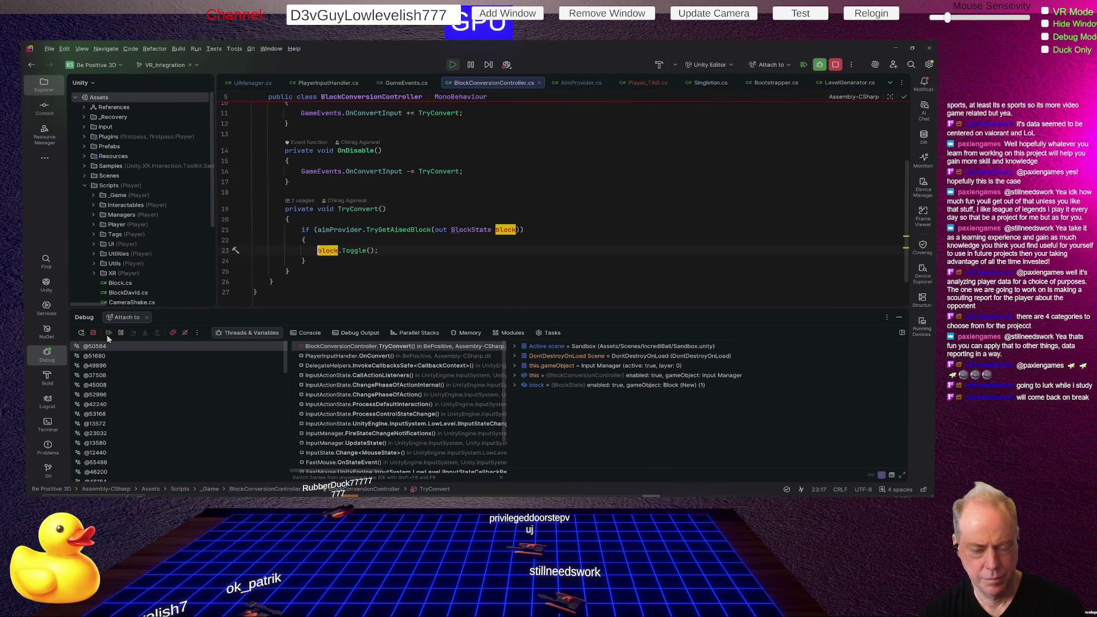
key("alt+Tab")
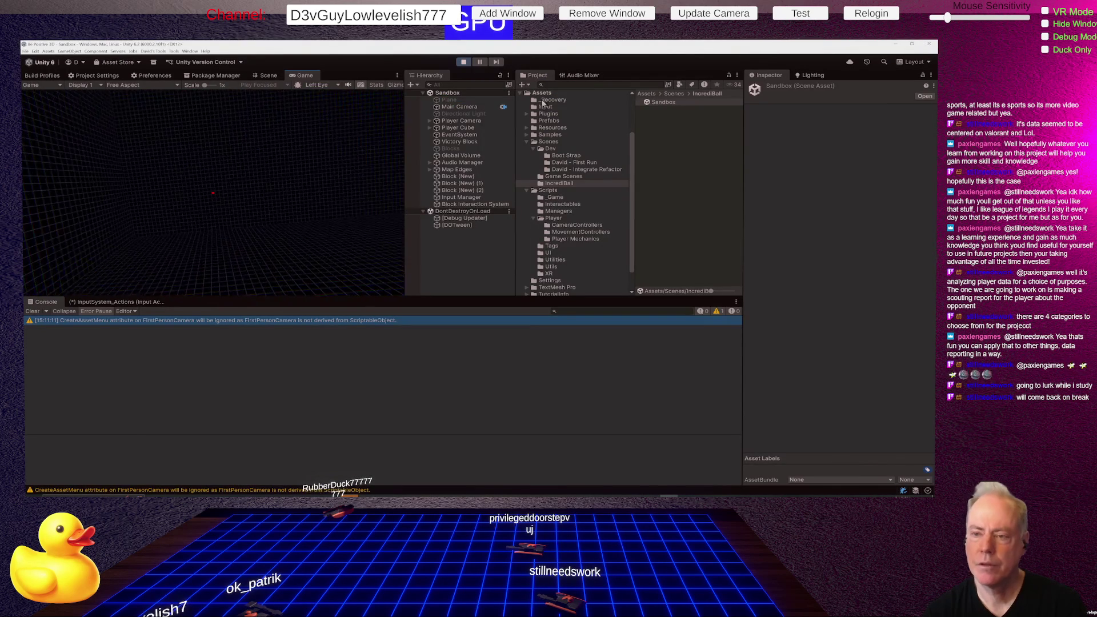
left_click(377, 274)
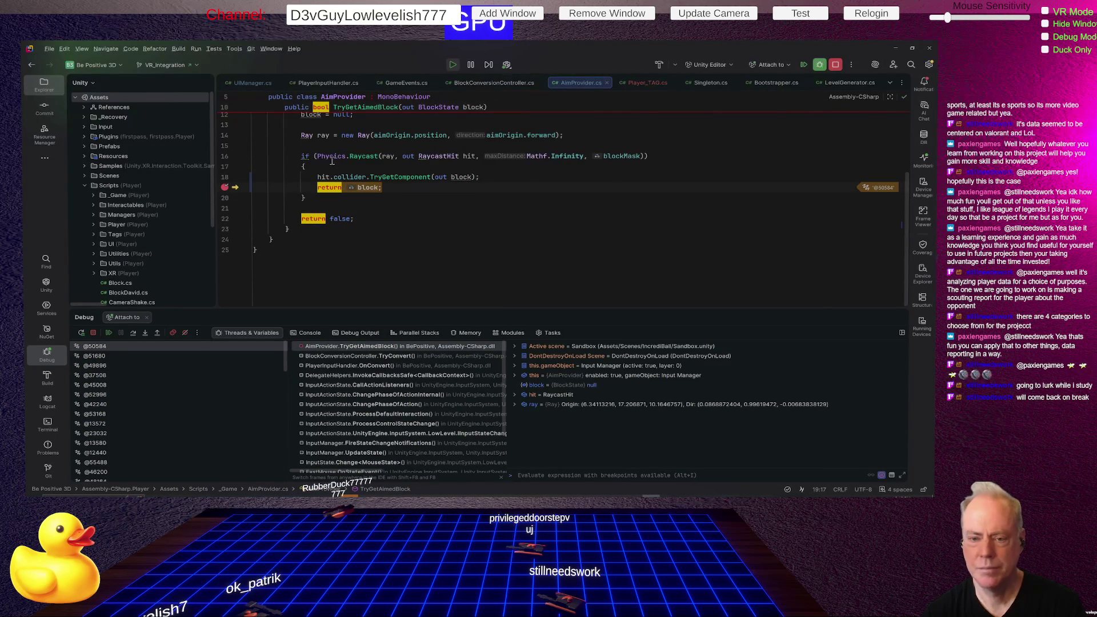
left_click(109, 333)
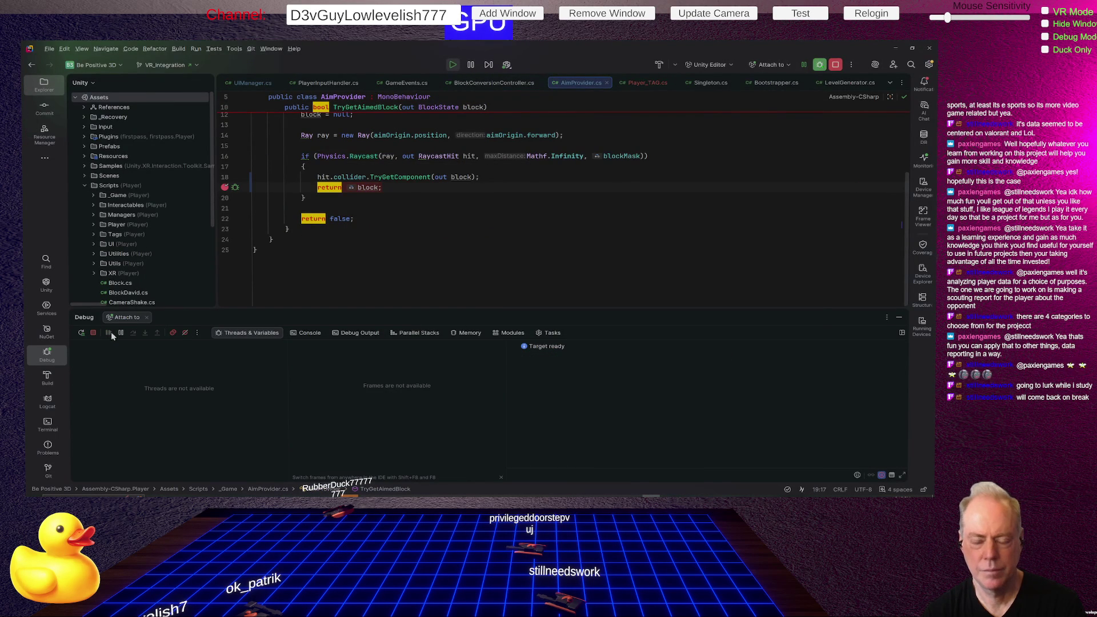
Step: Stop Play, open Dev/David - Integrate Refactor/Sandbox (Refactor), and play it
key("alt+Tab")
left_click(463, 62)
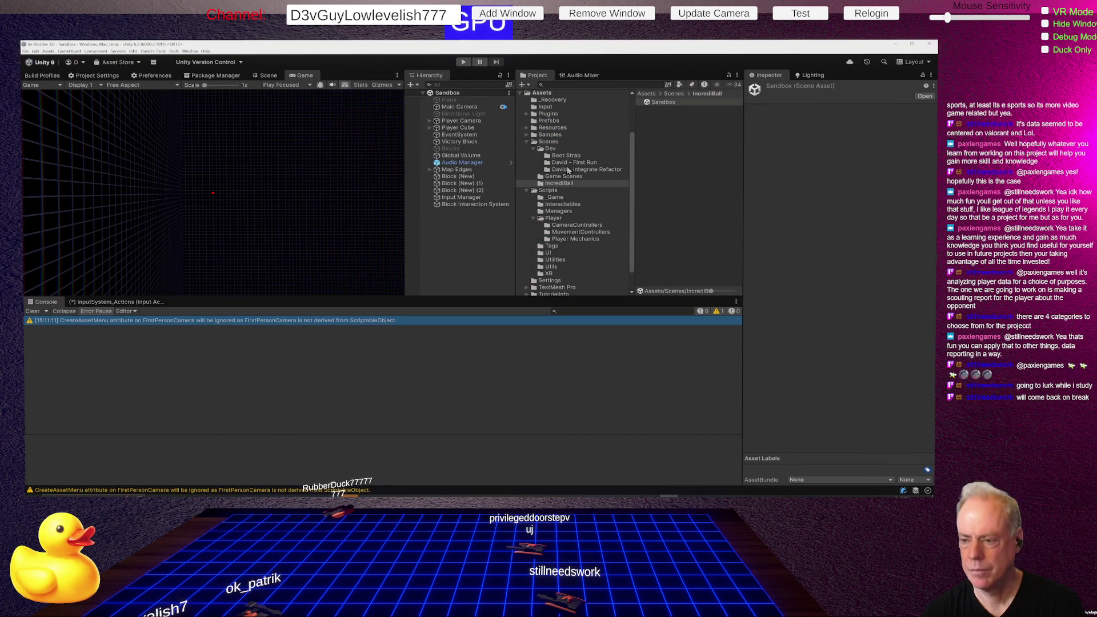
left_click(571, 170)
double_click(666, 109)
left_click(464, 62)
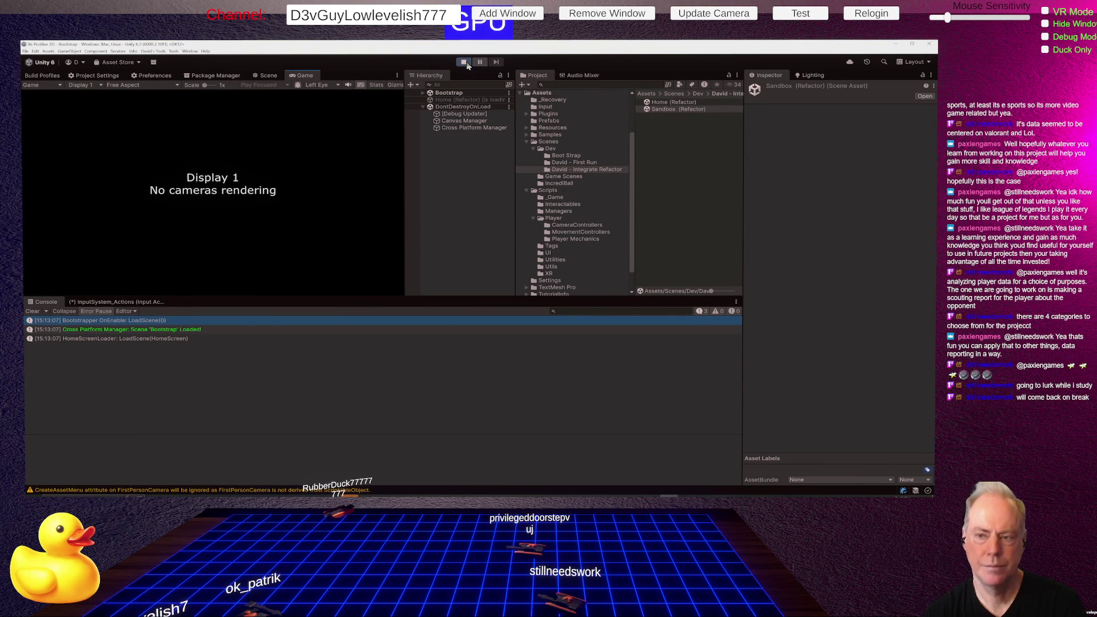
Step: Load Sandbox from the game menu, aim at a block, and inspect blockMask in Rider
left_click(205, 257)
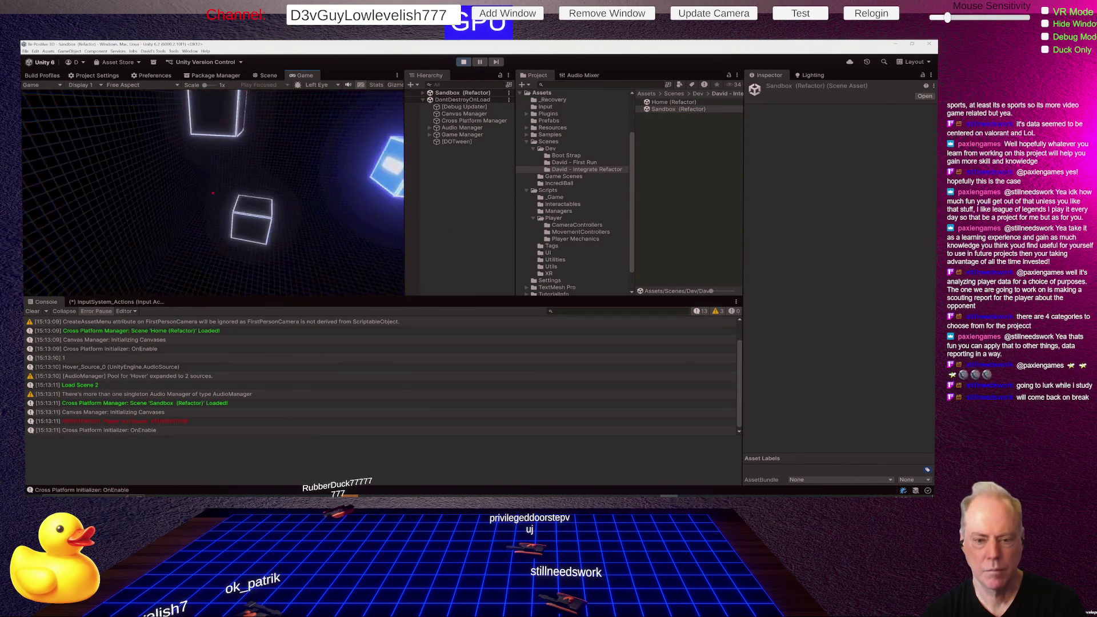
left_click(213, 193)
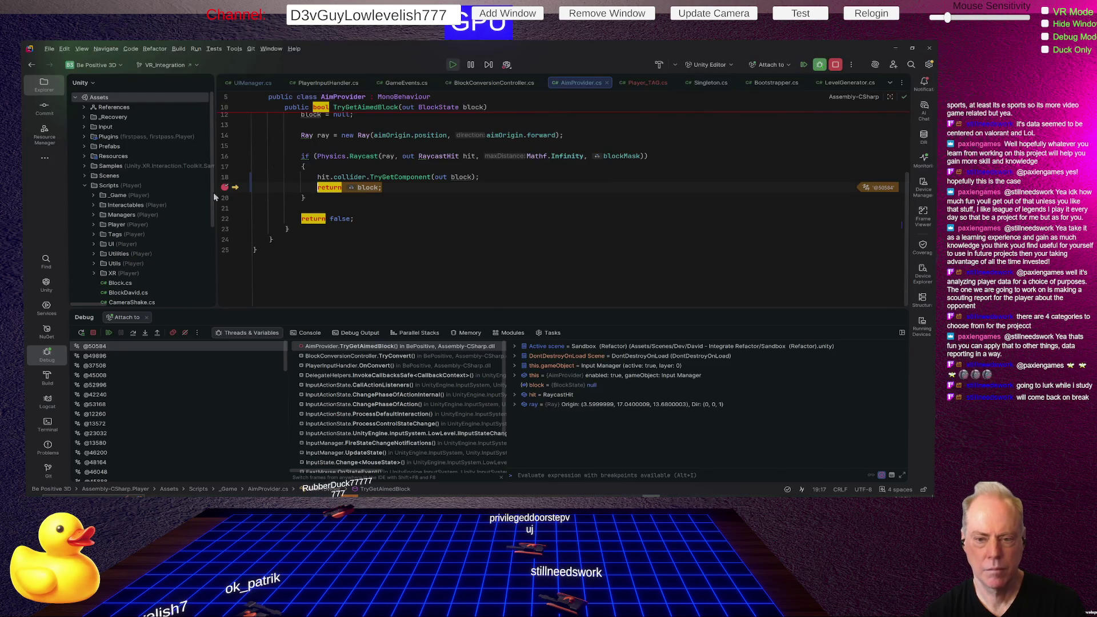
mouse_move(623, 156)
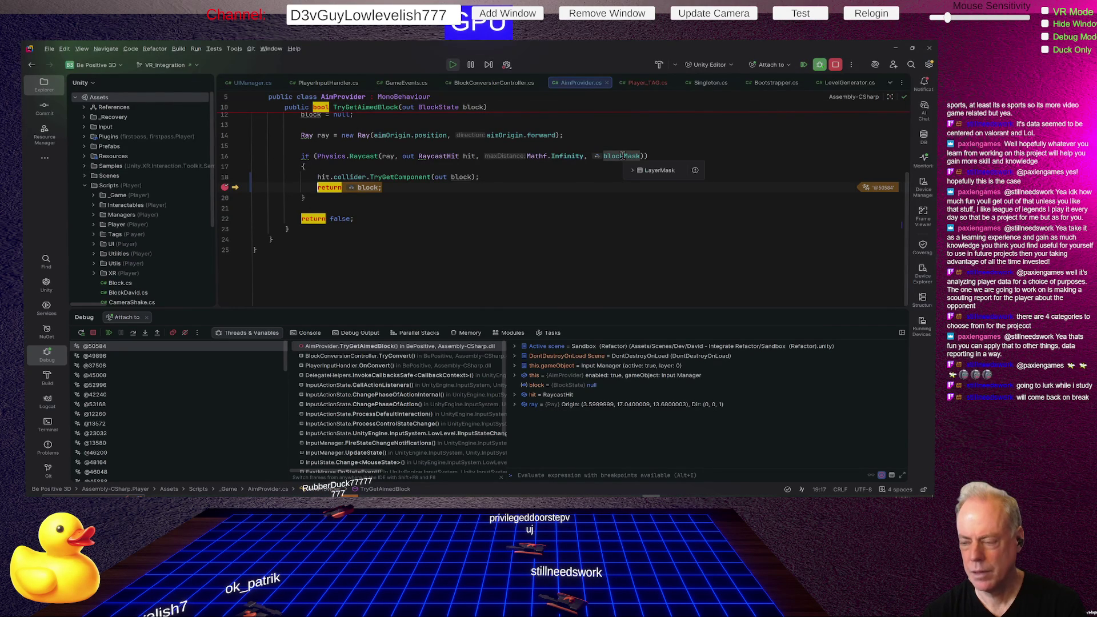
left_click(632, 171)
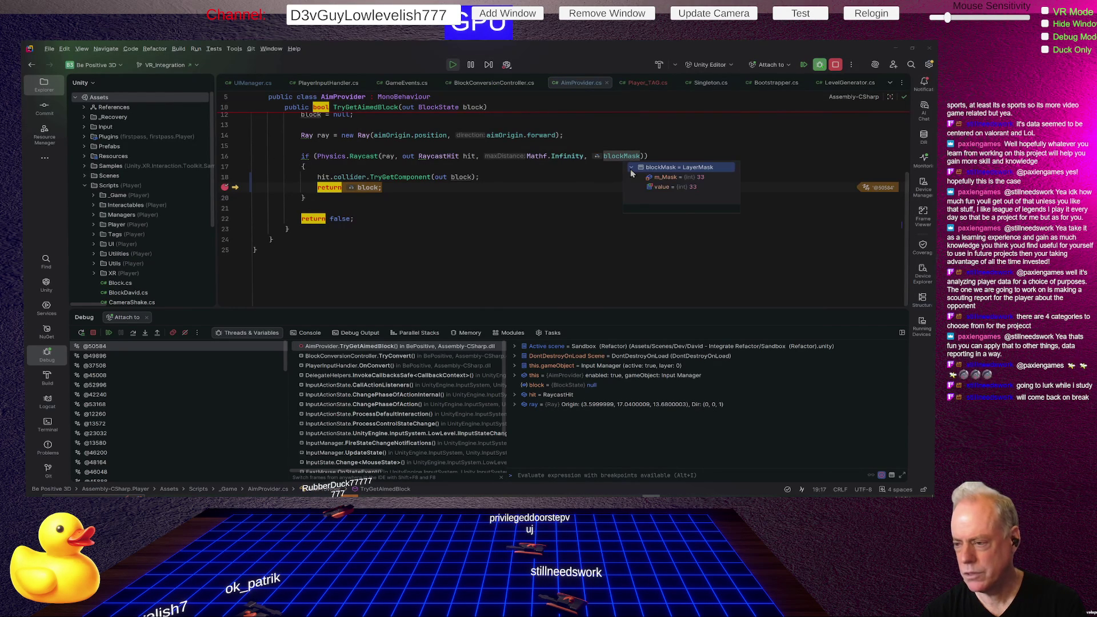
left_click(537, 228)
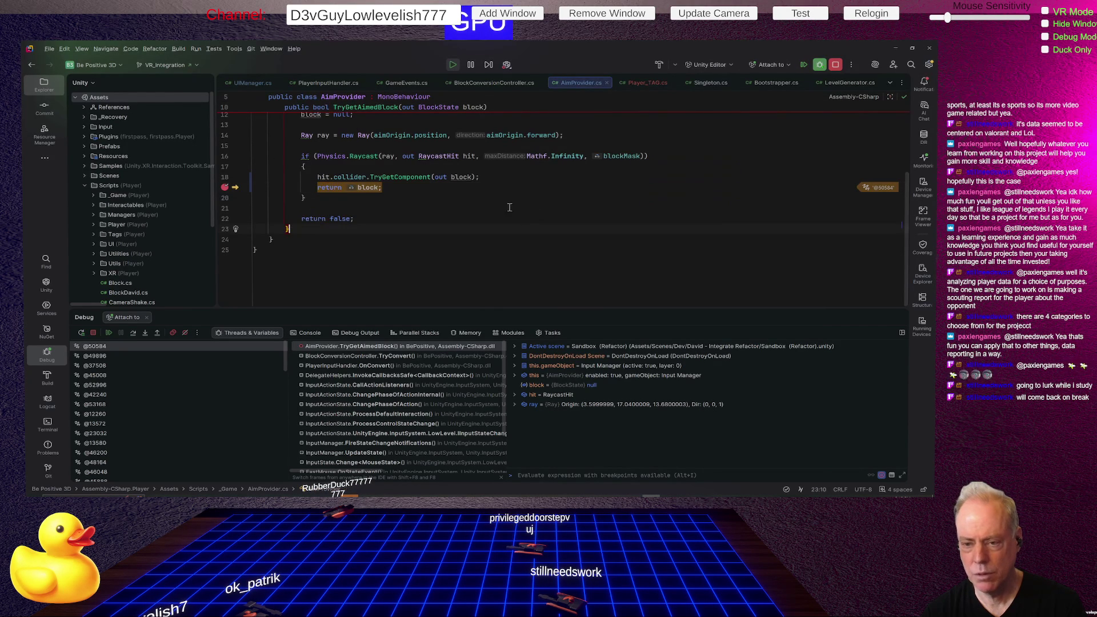
Step: Expand hit on line 16: a Quad's BoxCollider at distance 25.82, leaving block null
mouse_move(466, 156)
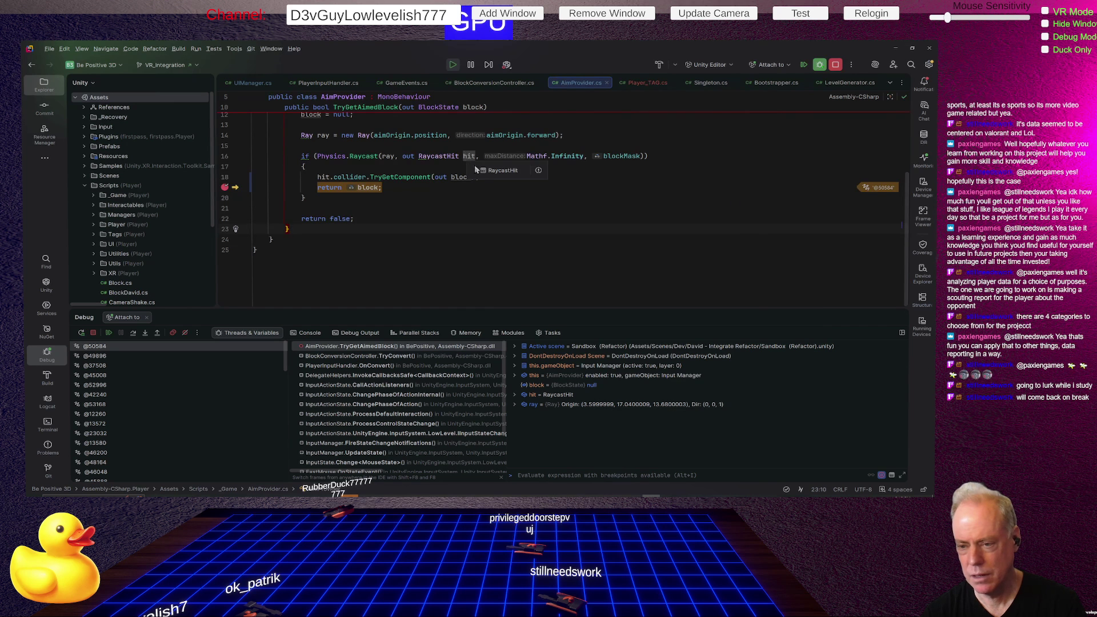
left_click(476, 169)
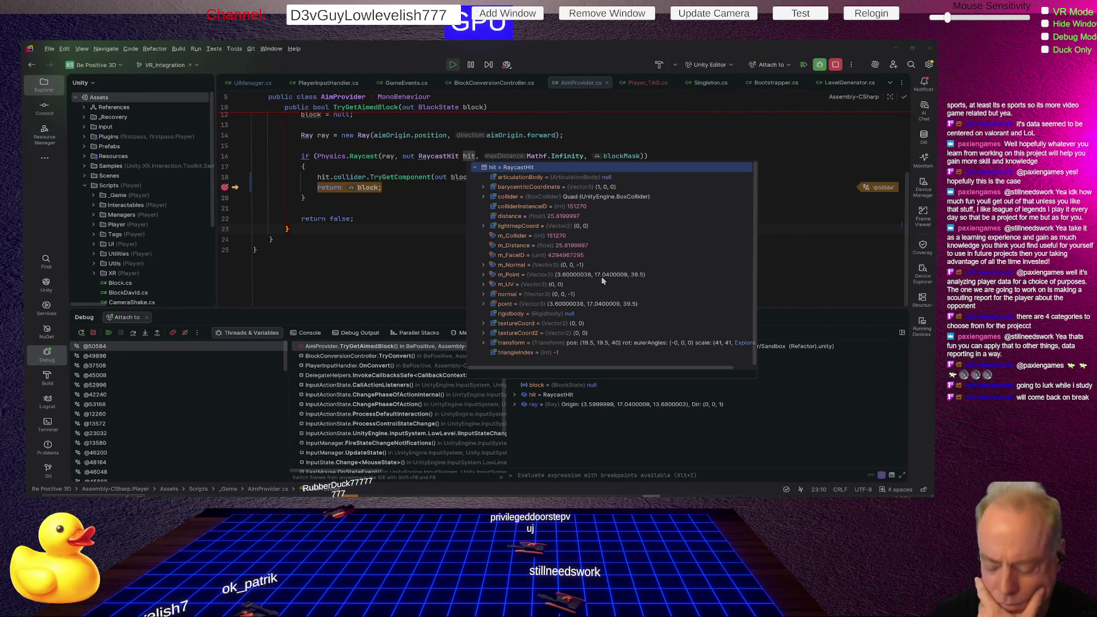
mouse_move(389, 157)
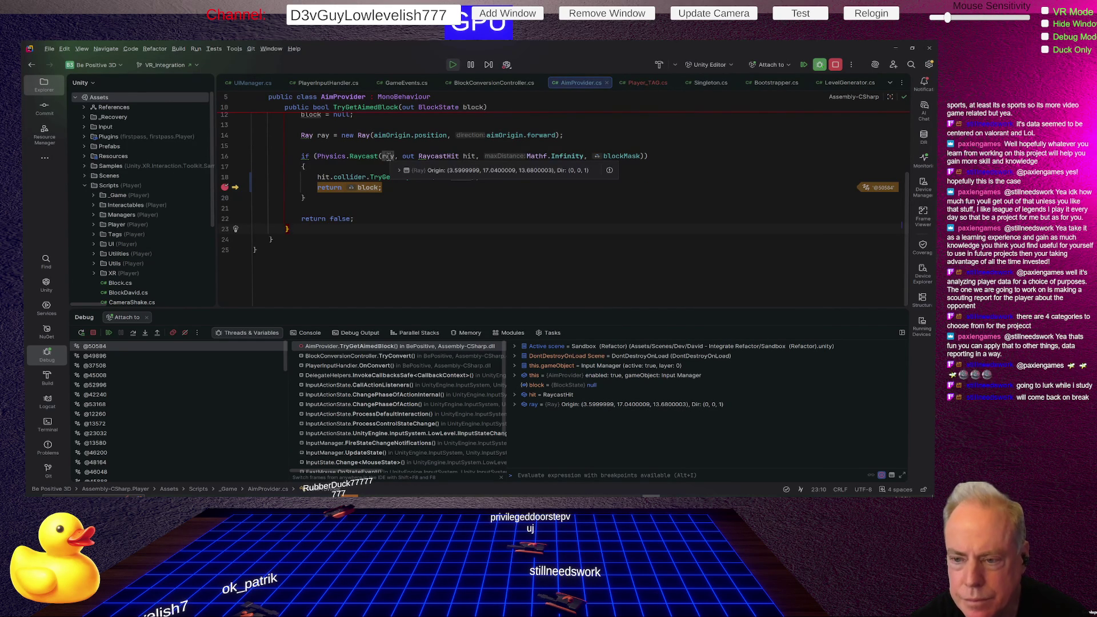
key("F5")
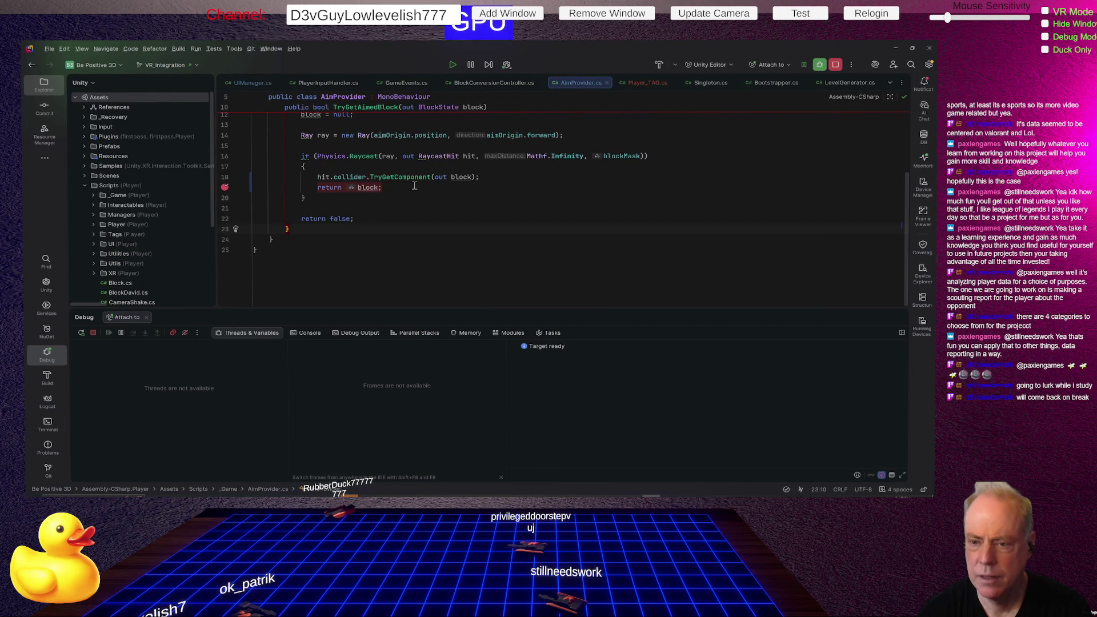
Step: Highlight the usages of ray and aimOrigin in TryGetAimedBlock, then return to Unity
left_click(388, 156)
scroll(592, 248, "up", 4)
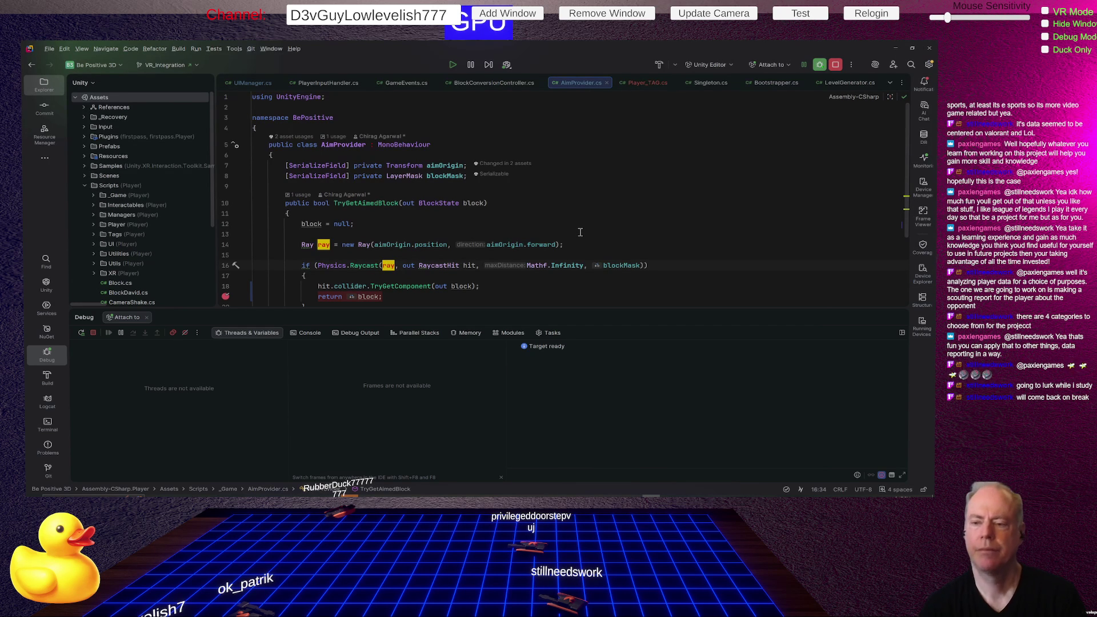
left_click(507, 244)
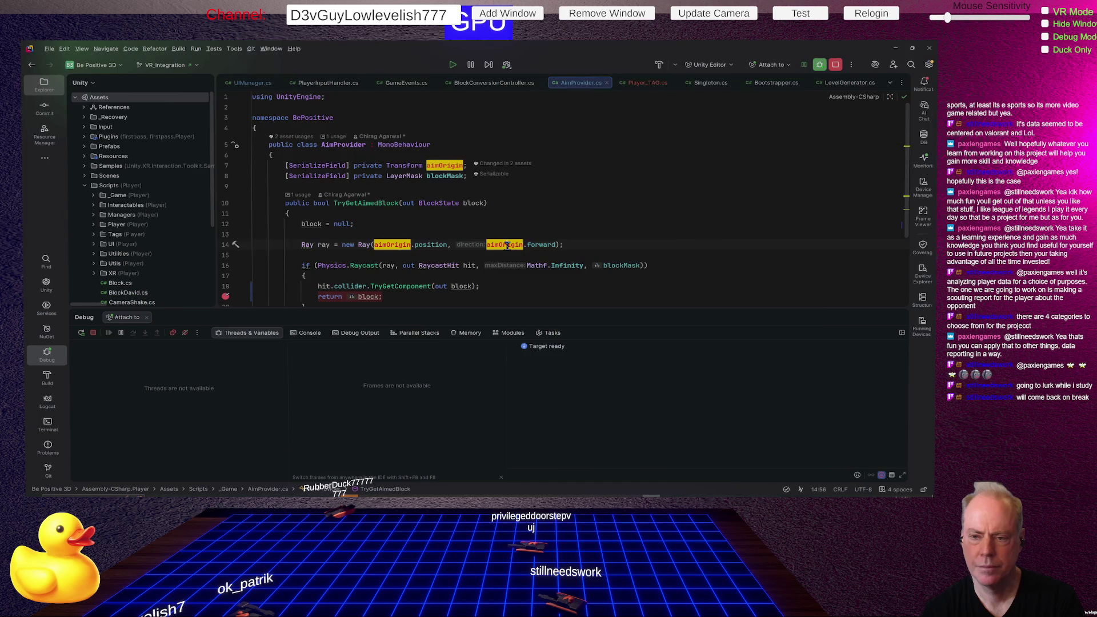
key("alt+Tab")
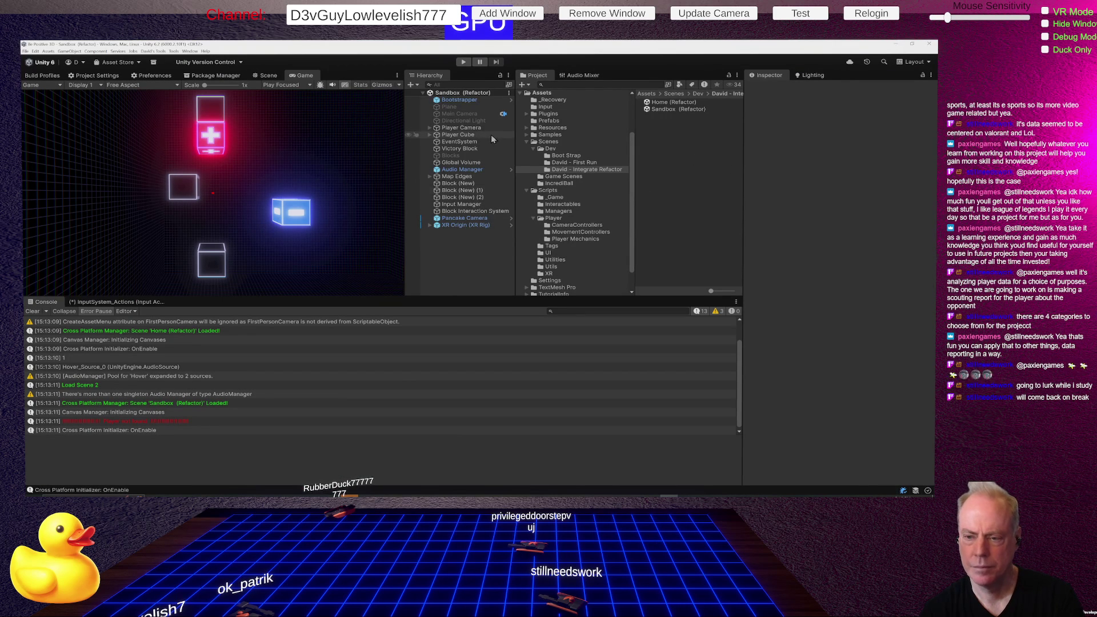
Step: Ping Input Manager's Aim Origin to confirm Main Camera, then expand Player Camera's children
left_click(481, 205)
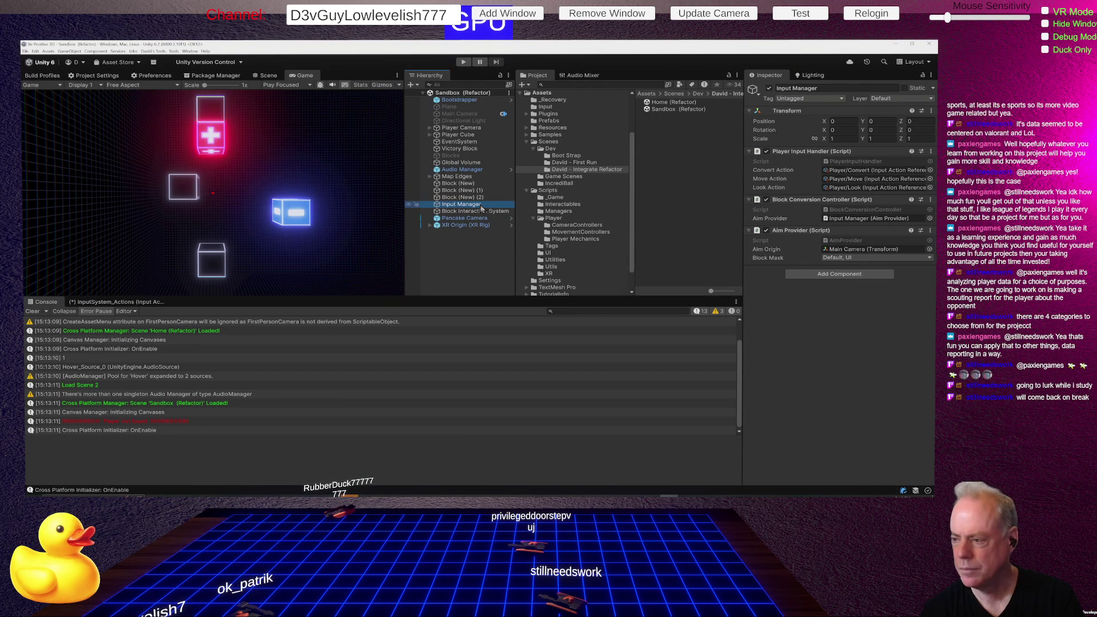
left_click(856, 254)
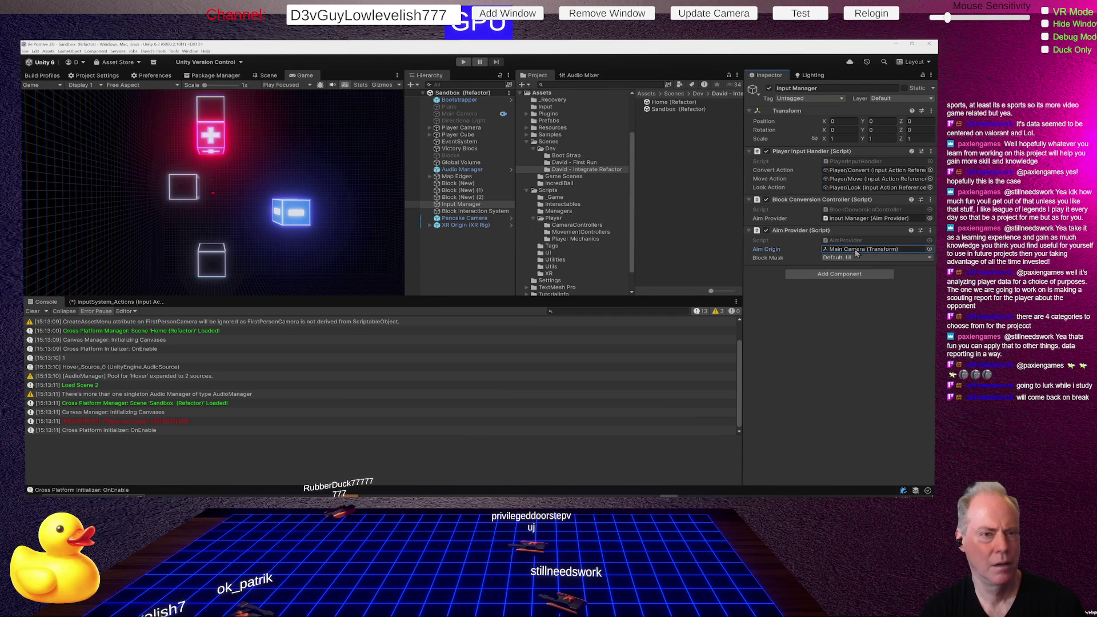
left_click(856, 253)
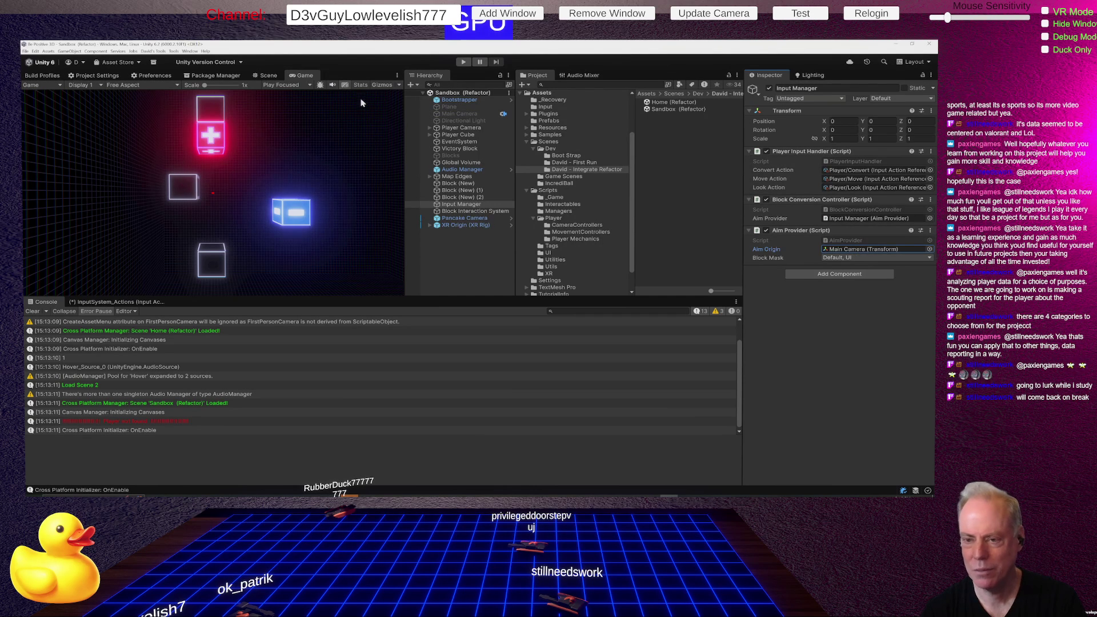
left_click(430, 129)
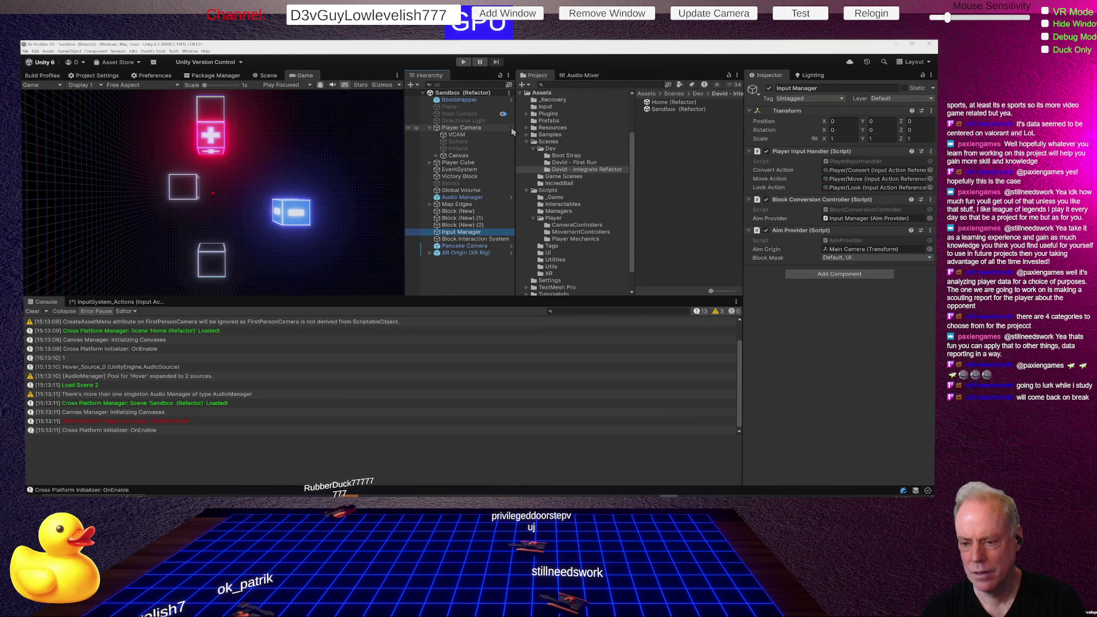
Step: Look over Main Camera's components, then select Pancake Camera to see its Parent Constraint to VCAM
left_click(464, 117)
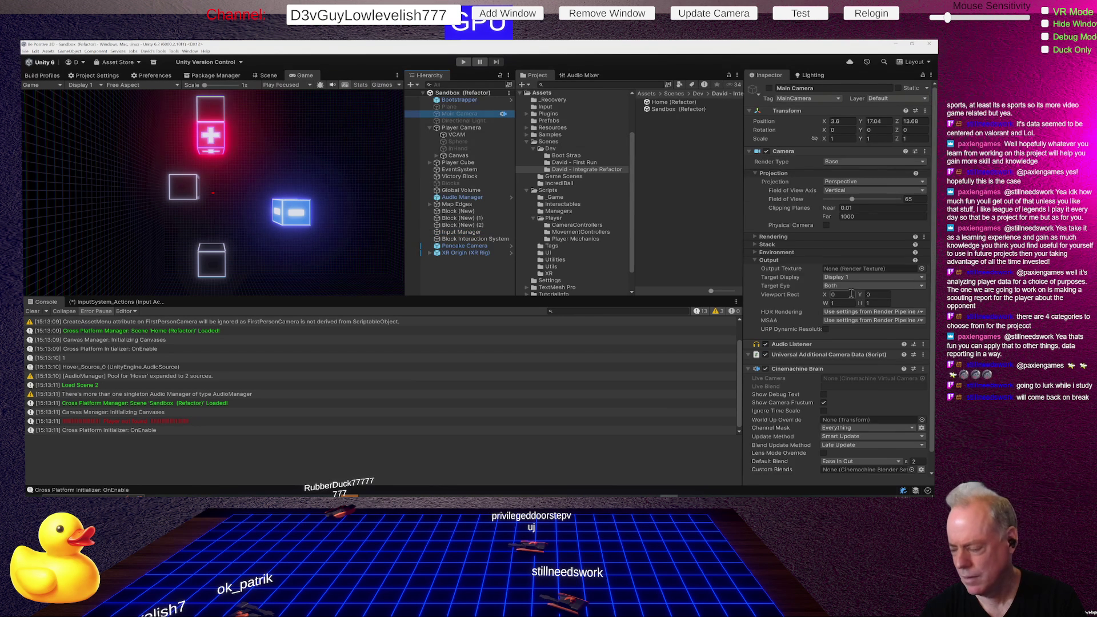
scroll(879, 333, "down", 1)
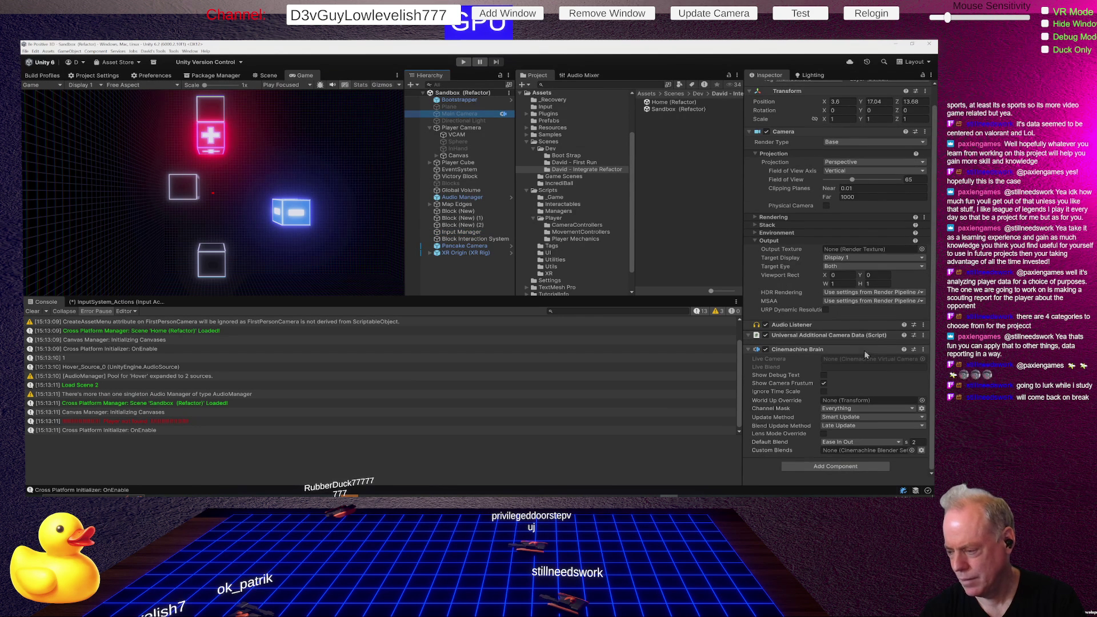
scroll(866, 352, "up", 1)
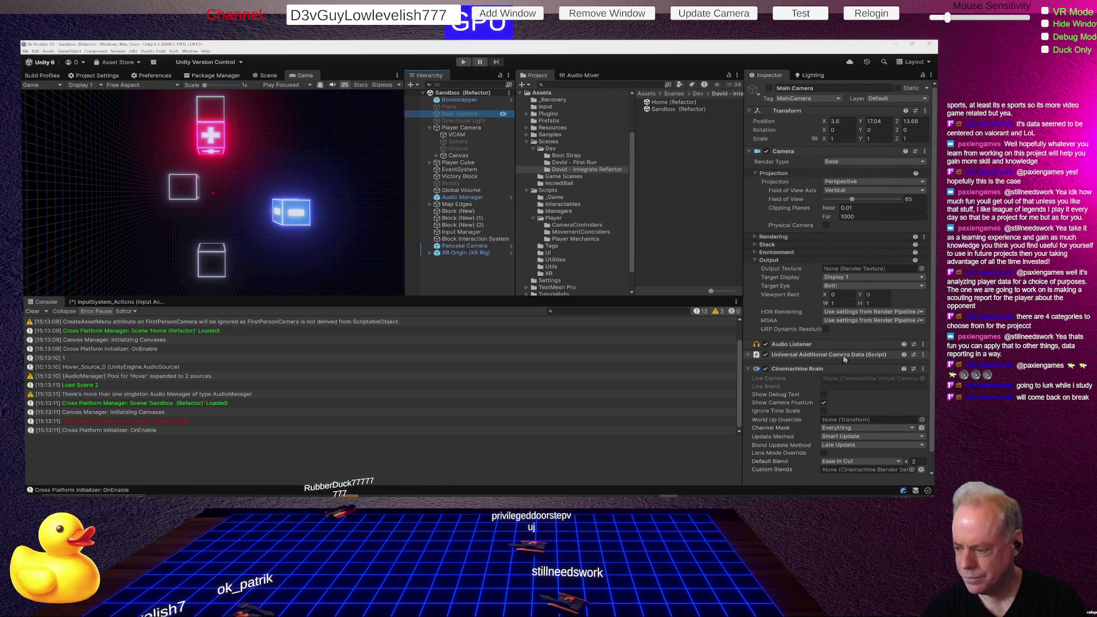
scroll(844, 358, "down", 1)
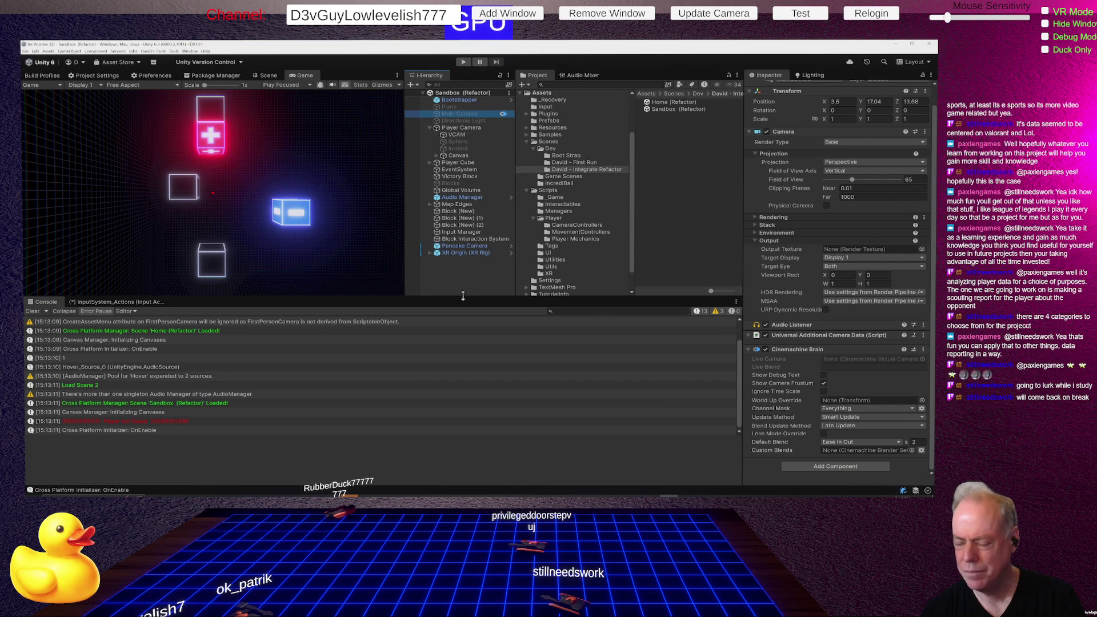
left_click(462, 248)
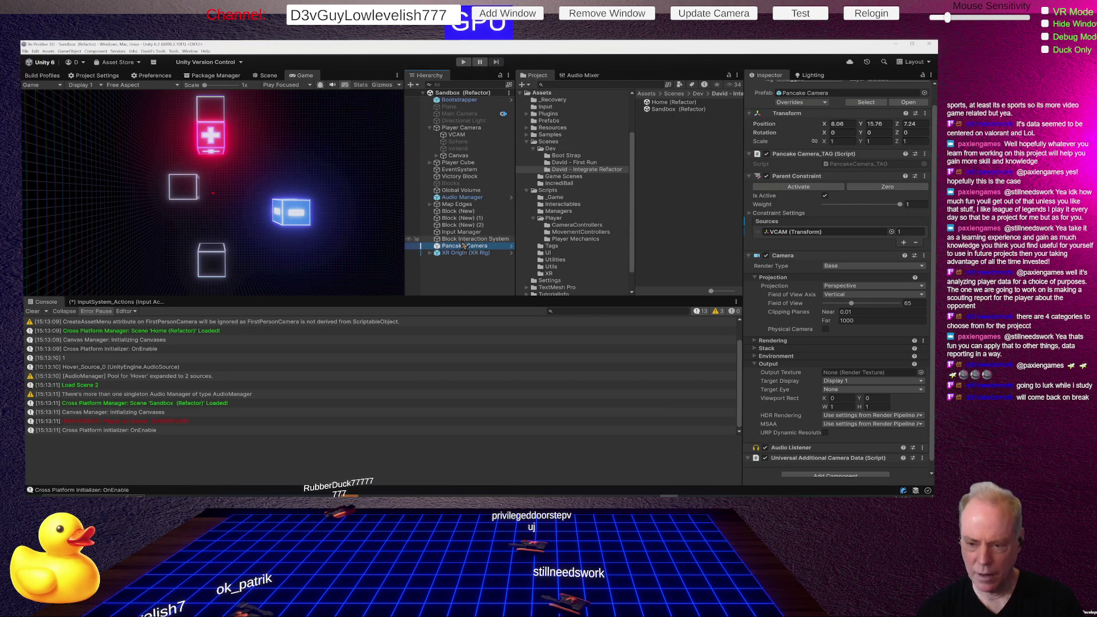
Step: Drag Pancake Camera into the Input Manager's Aim Provider Aim Origin field and press Play
left_click(467, 234)
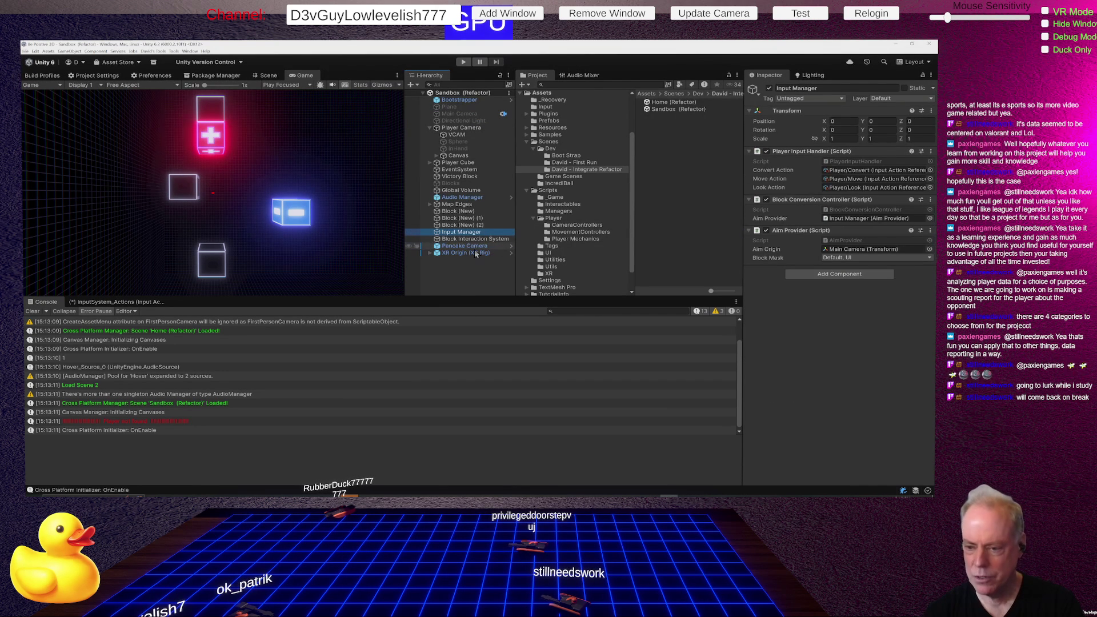
mouse_move(474, 249)
left_mouse_down()
mouse_move(794, 243)
mouse_move(856, 253)
left_mouse_up()
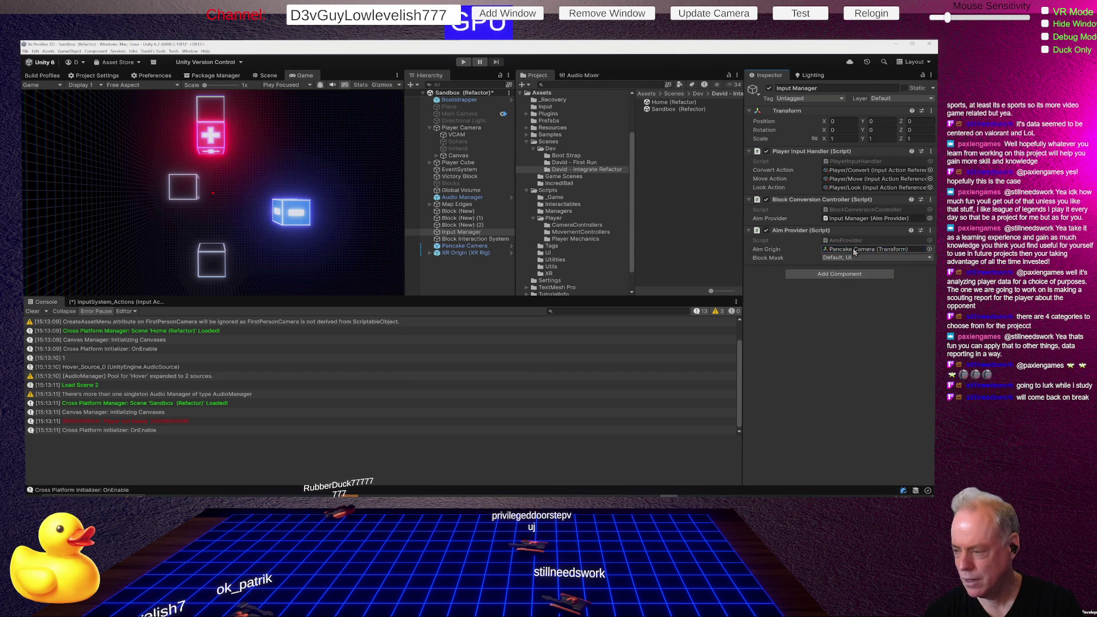
left_click(464, 61)
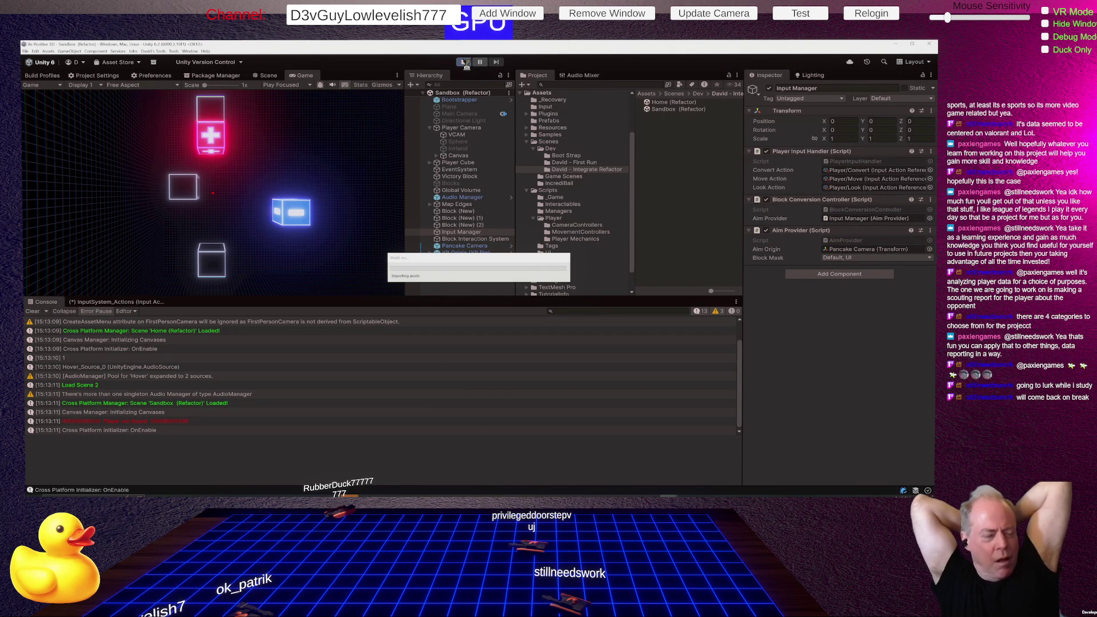
Step: Choose PLAY on the home menu, then aim at a block to pause Rider on Block (New) (1)
left_click(468, 65)
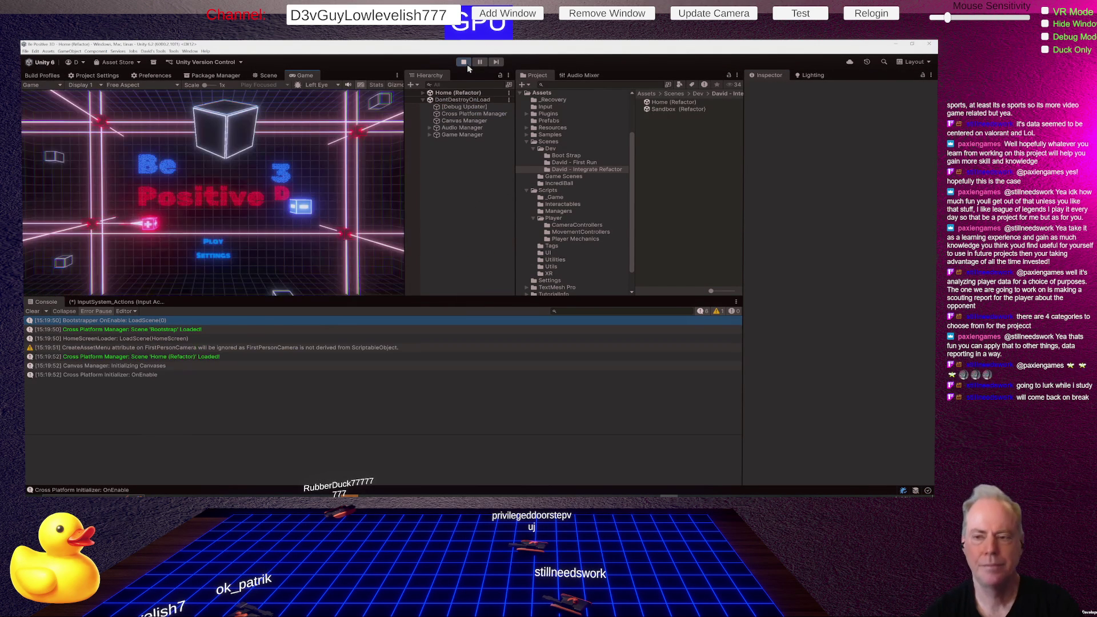
left_click(209, 249)
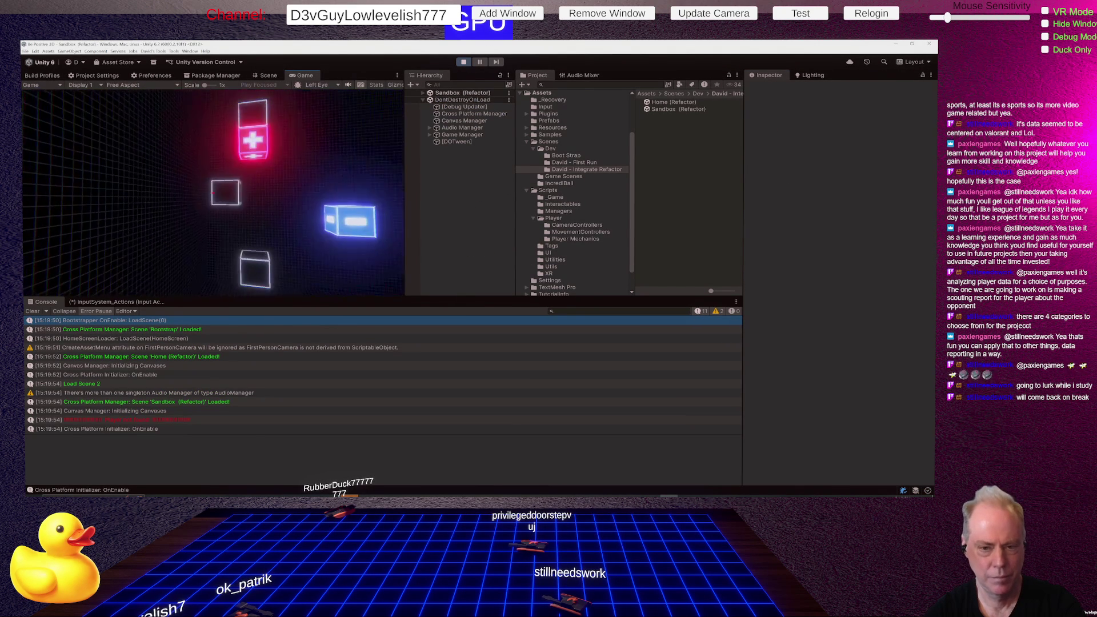
left_click(213, 193)
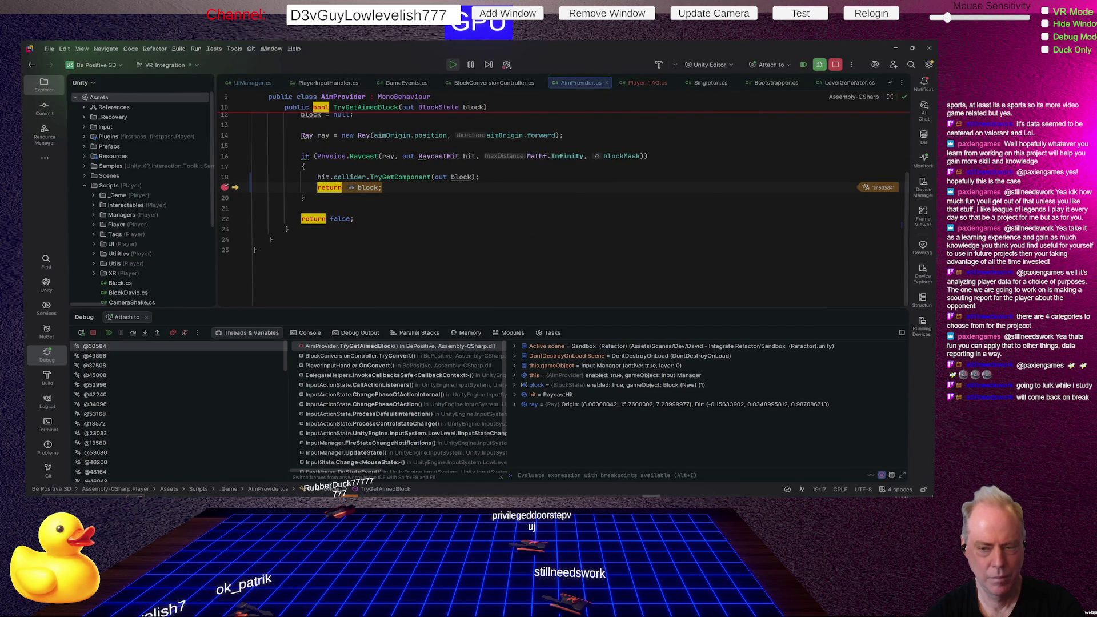
Step: Remove the line-19 aiming breakpoint, resume execution, and continue playing the Sandbox in Unity
left_click(227, 192)
left_click(109, 333)
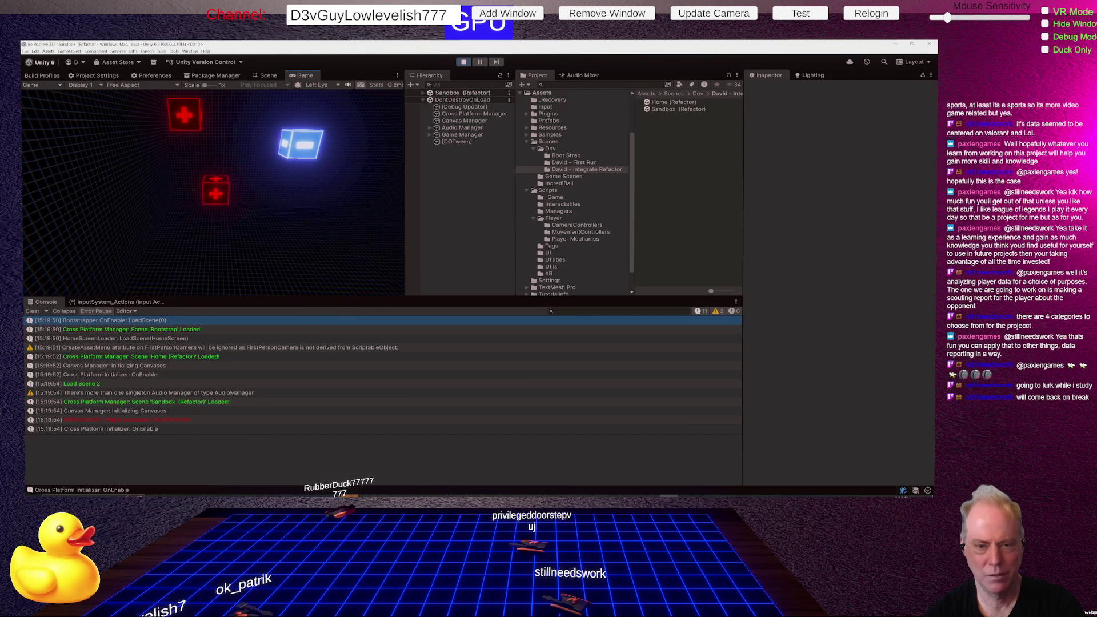
left_click(176, 284)
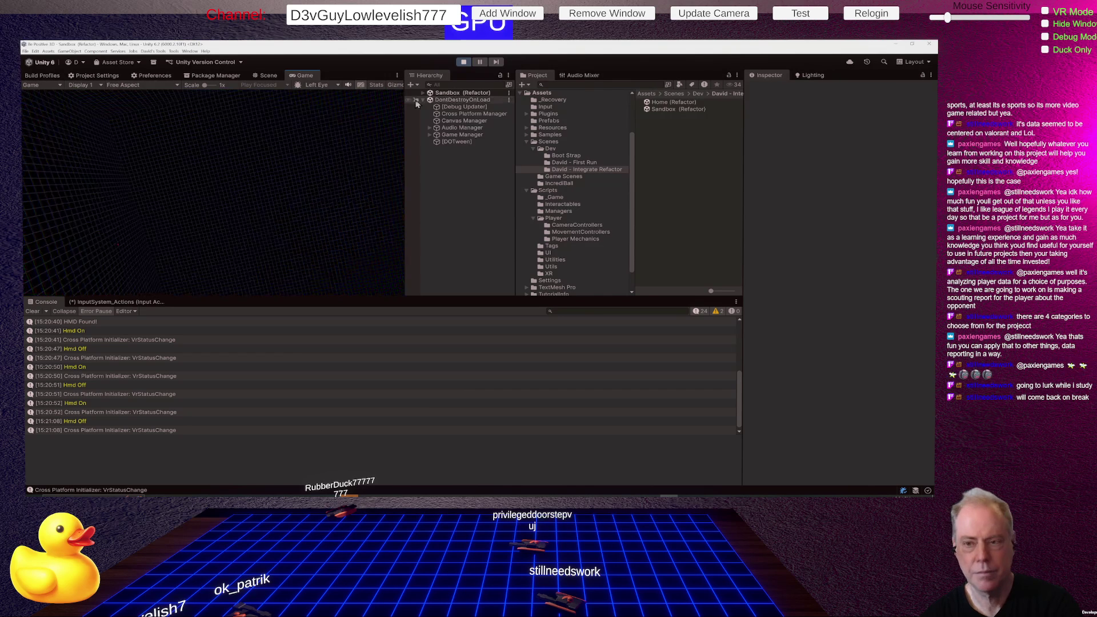
Step: Stop the play test and add a Player_TAG script component to the Player Camera
left_click(462, 64)
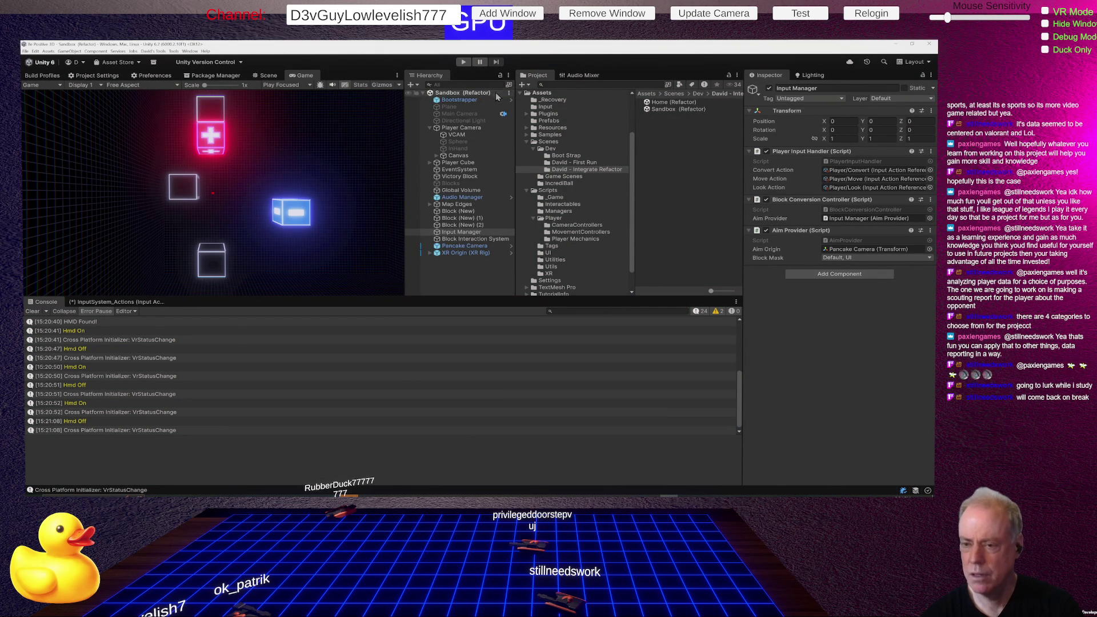
left_click(477, 128)
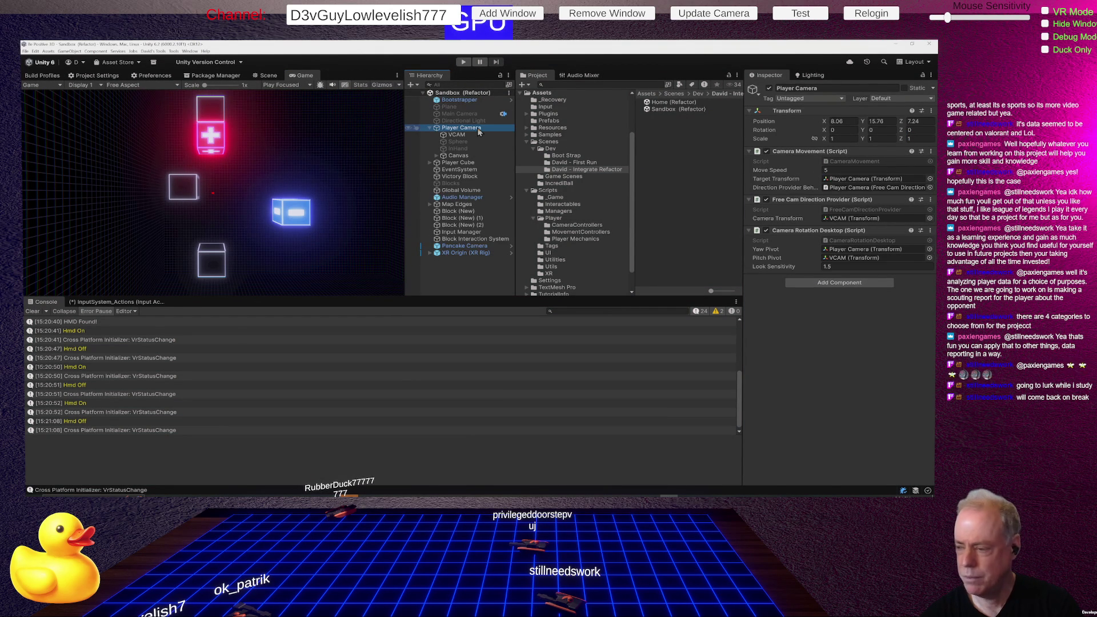
left_click(840, 283)
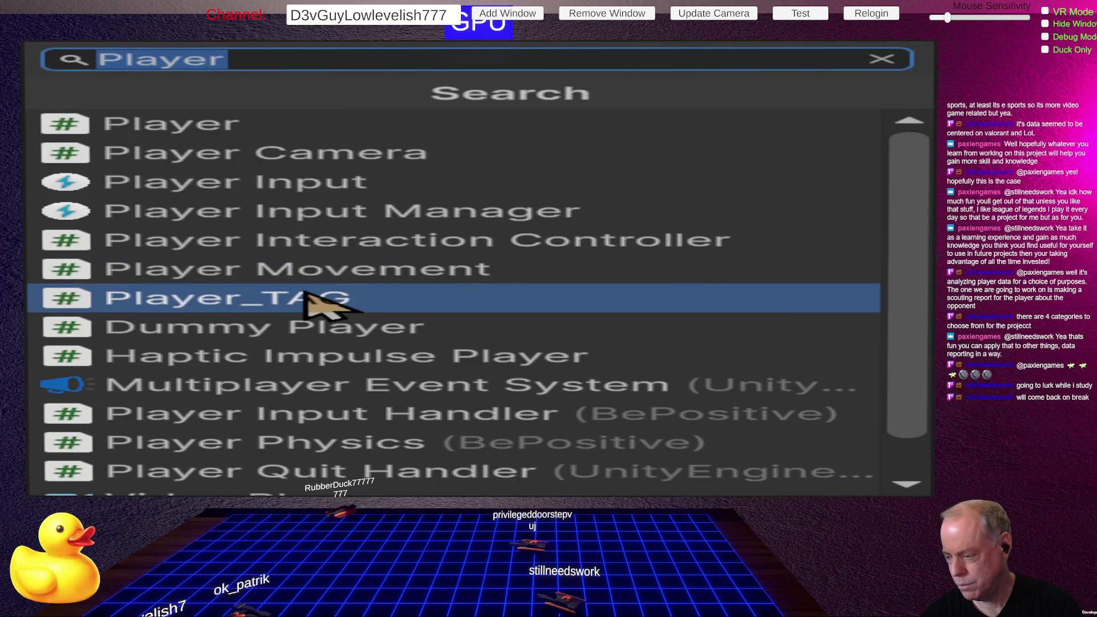
left_click(393, 296)
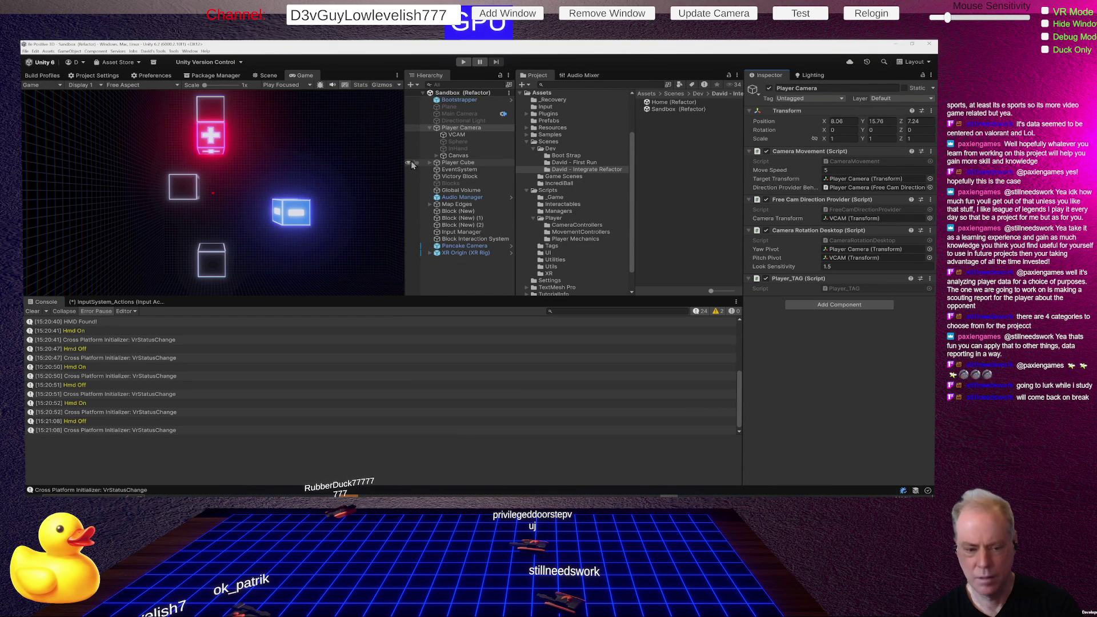
key("alt+Tab")
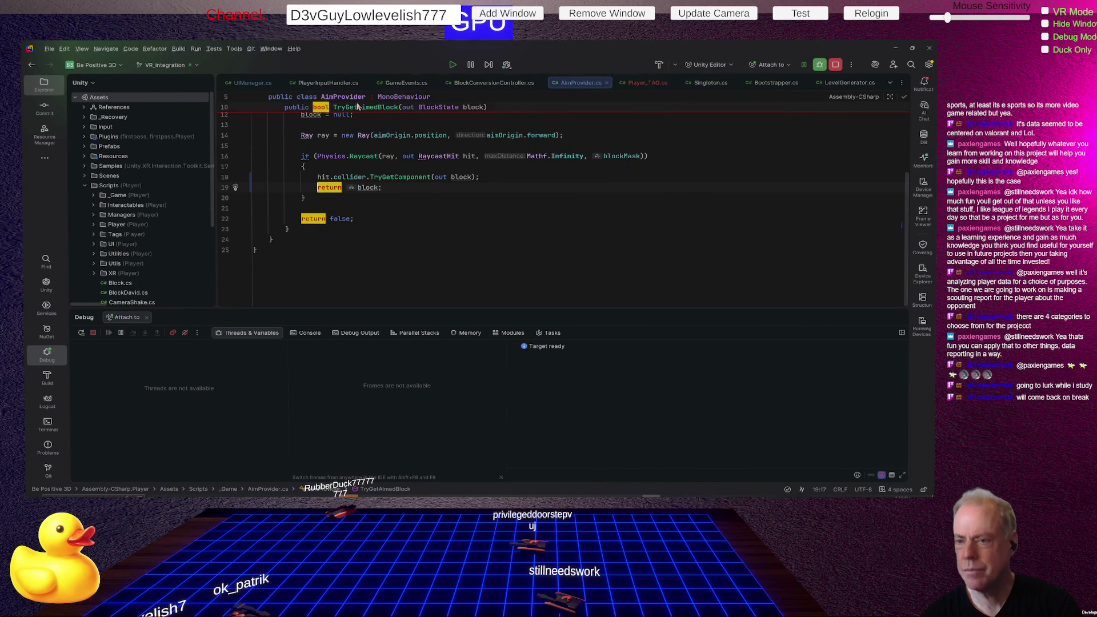
Step: In UIManager.cs, change the line-41 pseudo-singleton lookup type from Player to Player_TAG
left_click(250, 82)
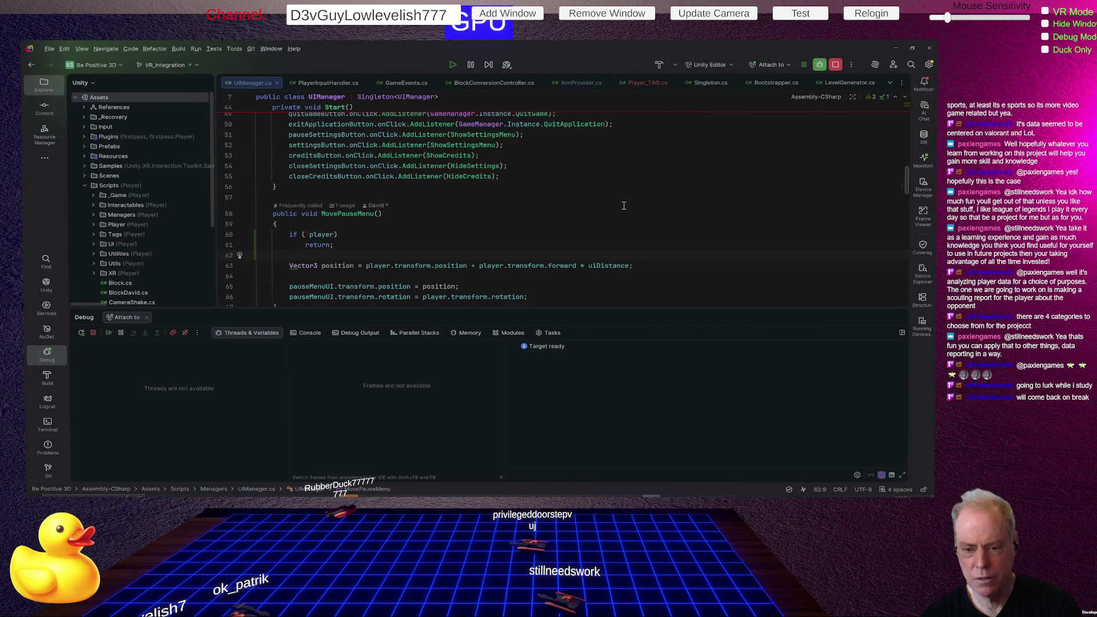
left_click(308, 235)
scroll(502, 253, "up", 8)
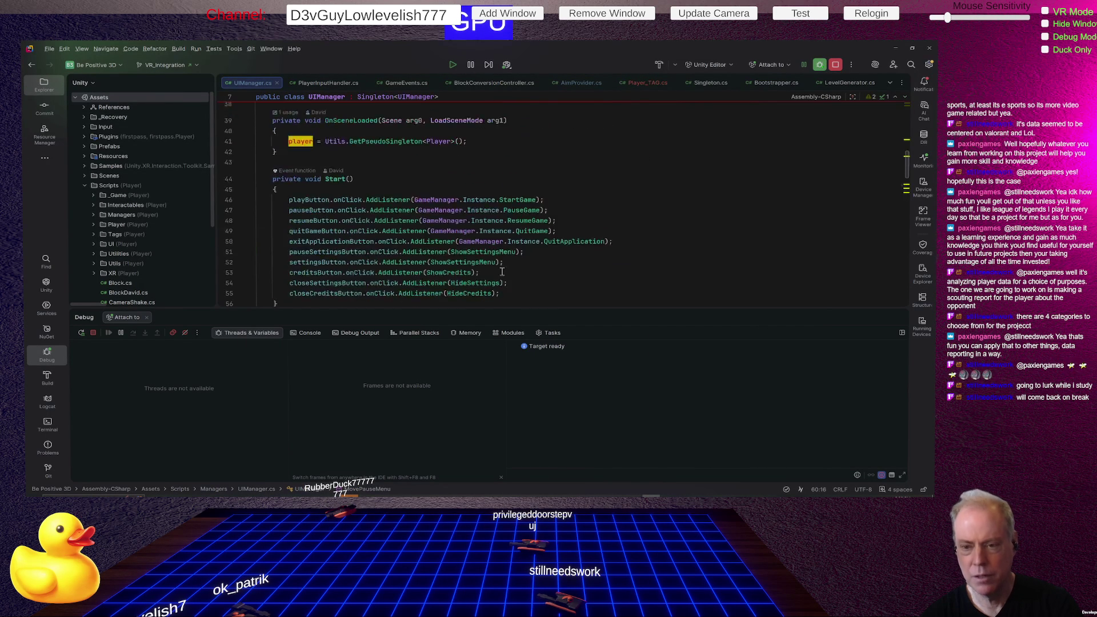
scroll(502, 252, "down", 3)
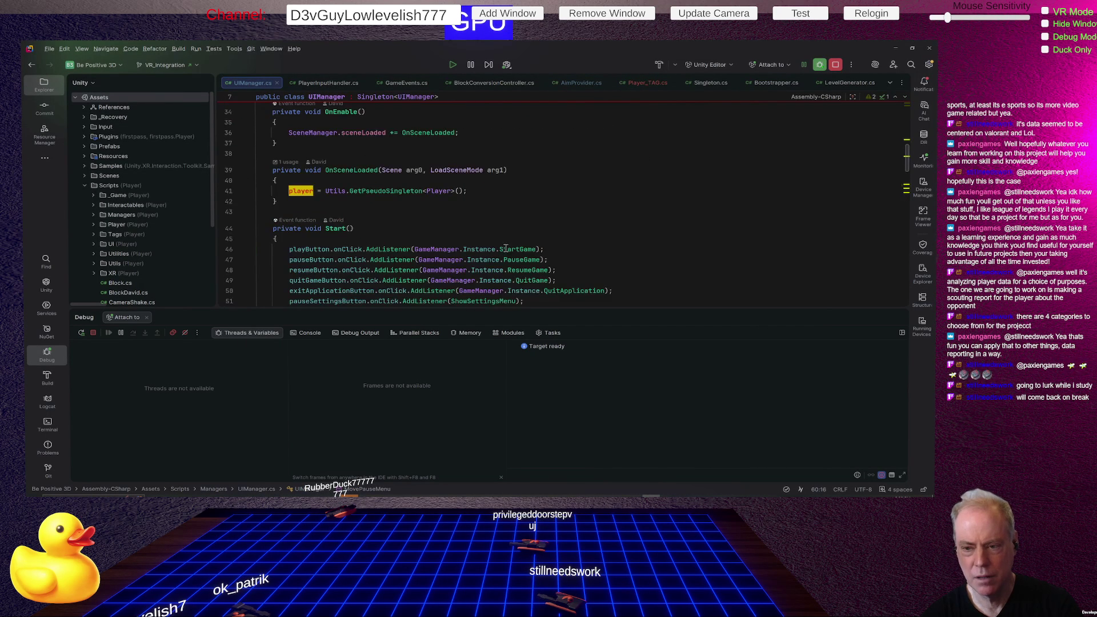
scroll(518, 202, "up", 1)
left_click(445, 212)
mouse_move(429, 212)
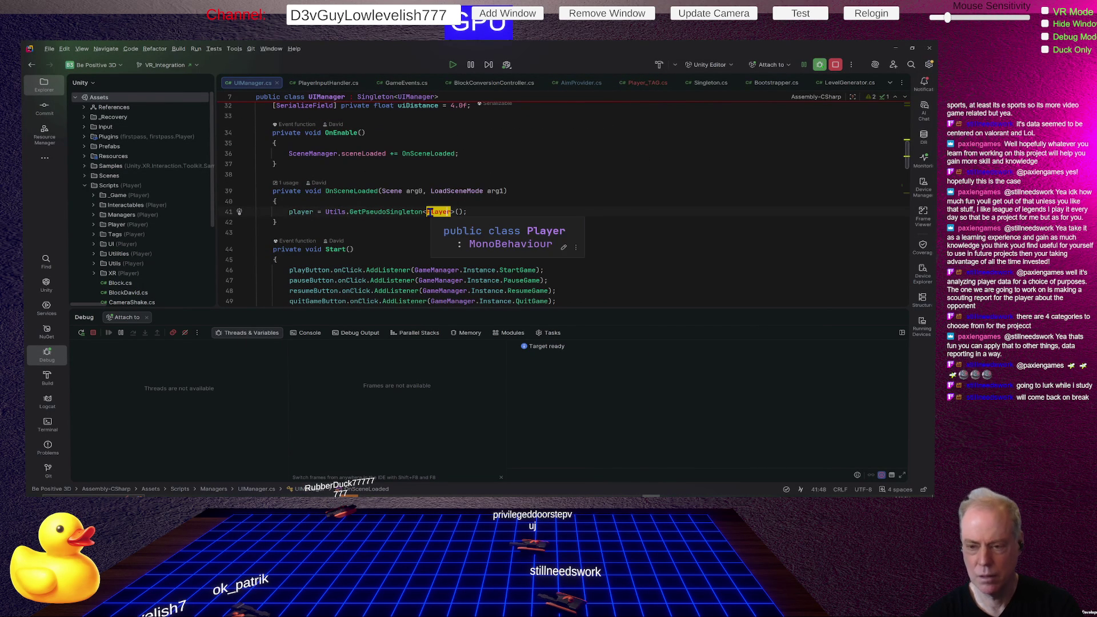
key("Right")
type("_TAG")
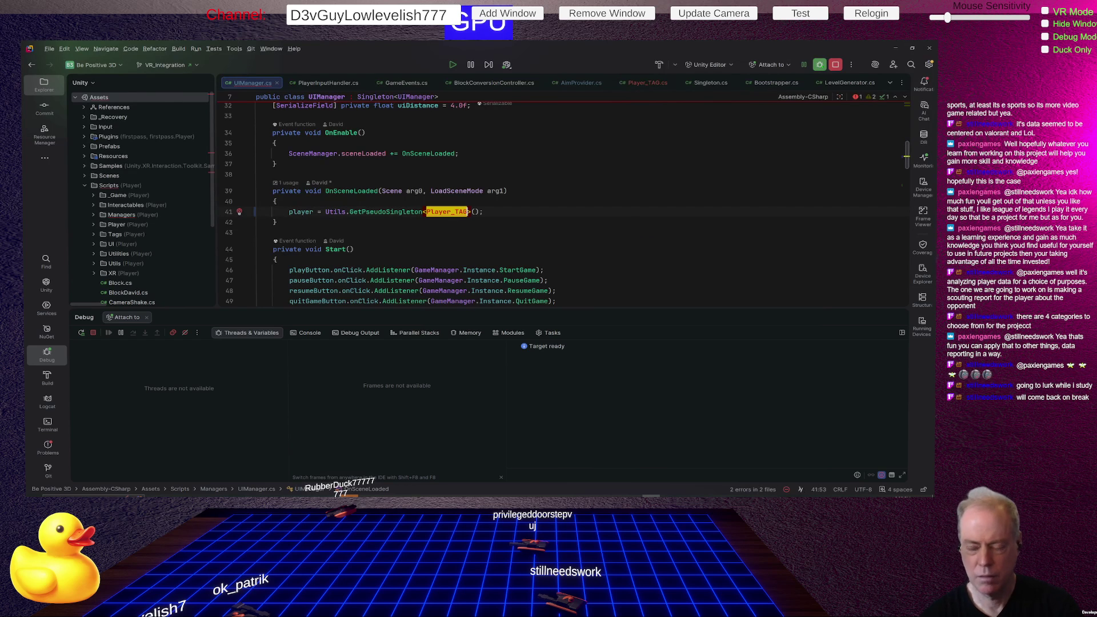
left_click(530, 232)
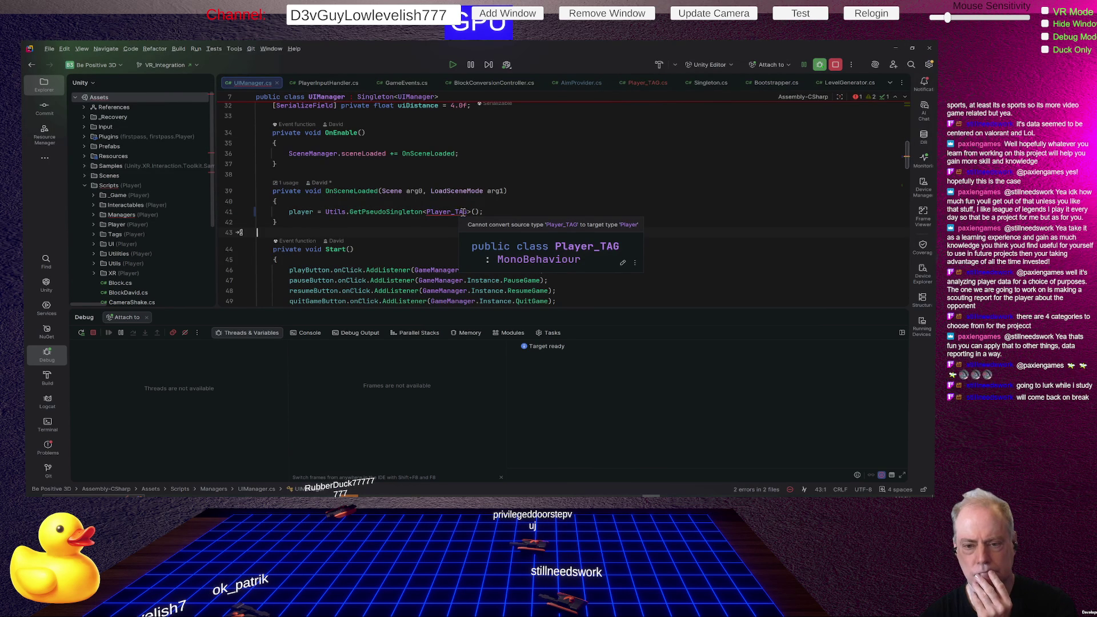
Step: Append .GetComponent<Player>() to the line-41 lookup so it returns the Player component
left_click(479, 212)
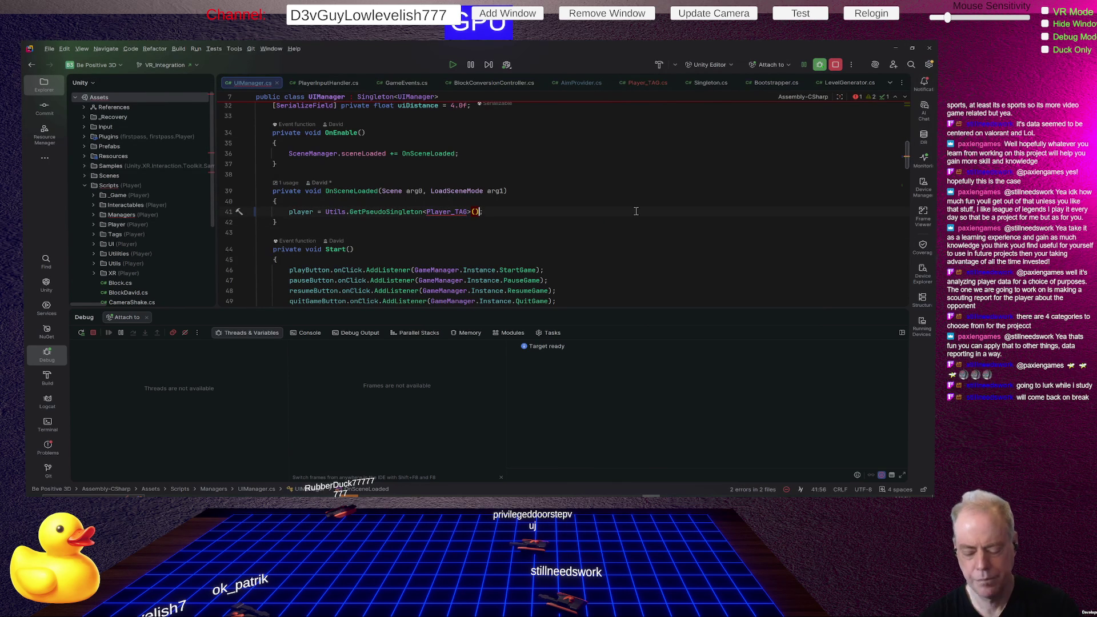
type(".")
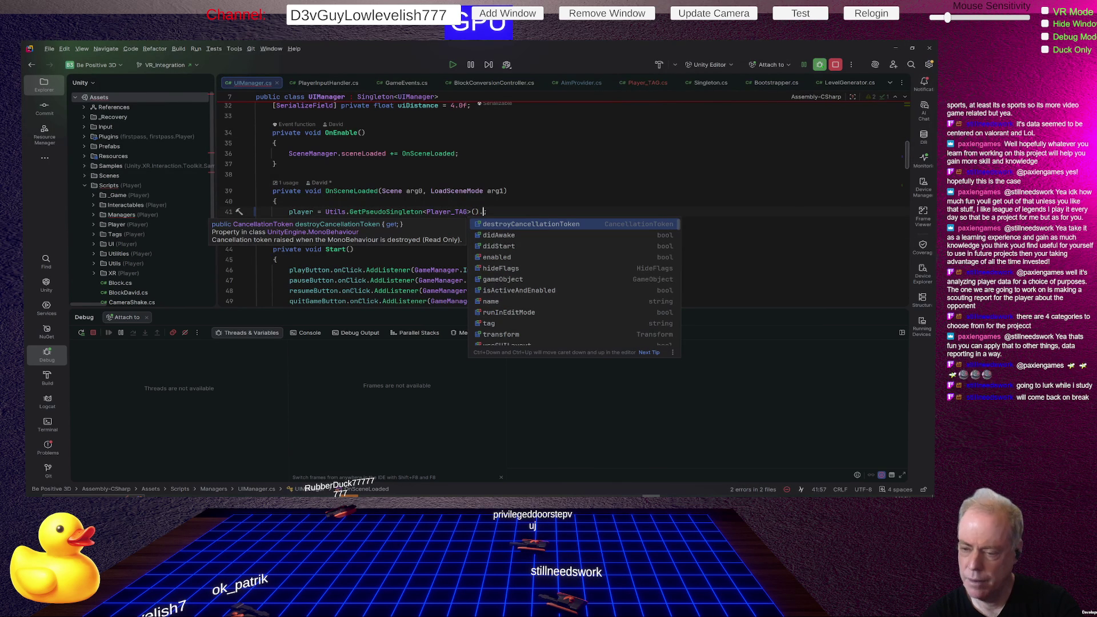
type("GetC")
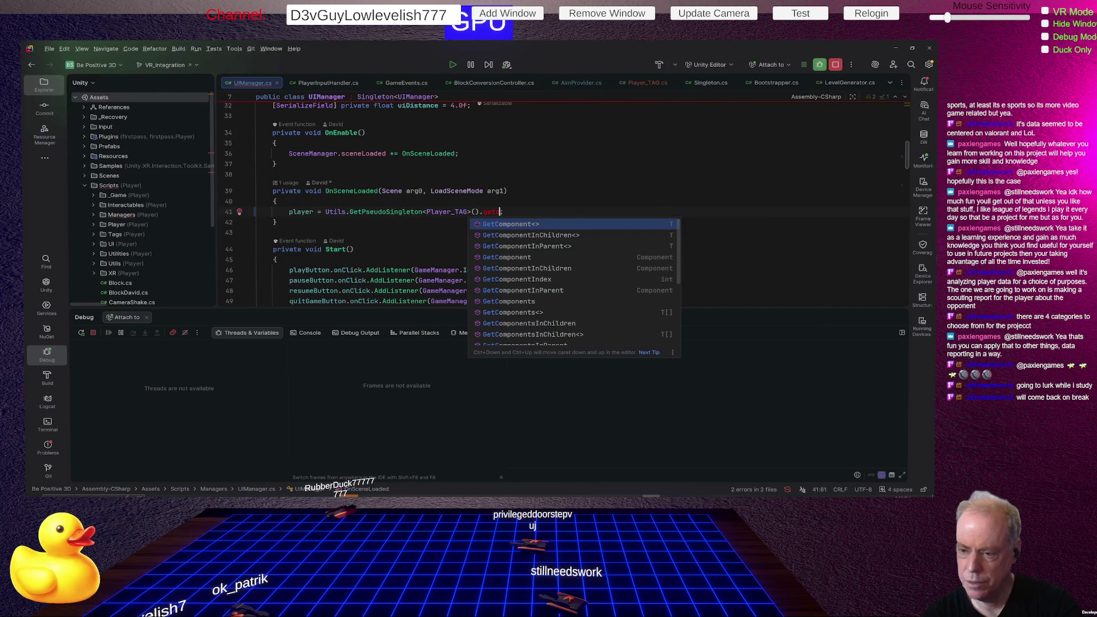
key("Return")
key("Return")
key("ctrl+z")
key("BackSpace")
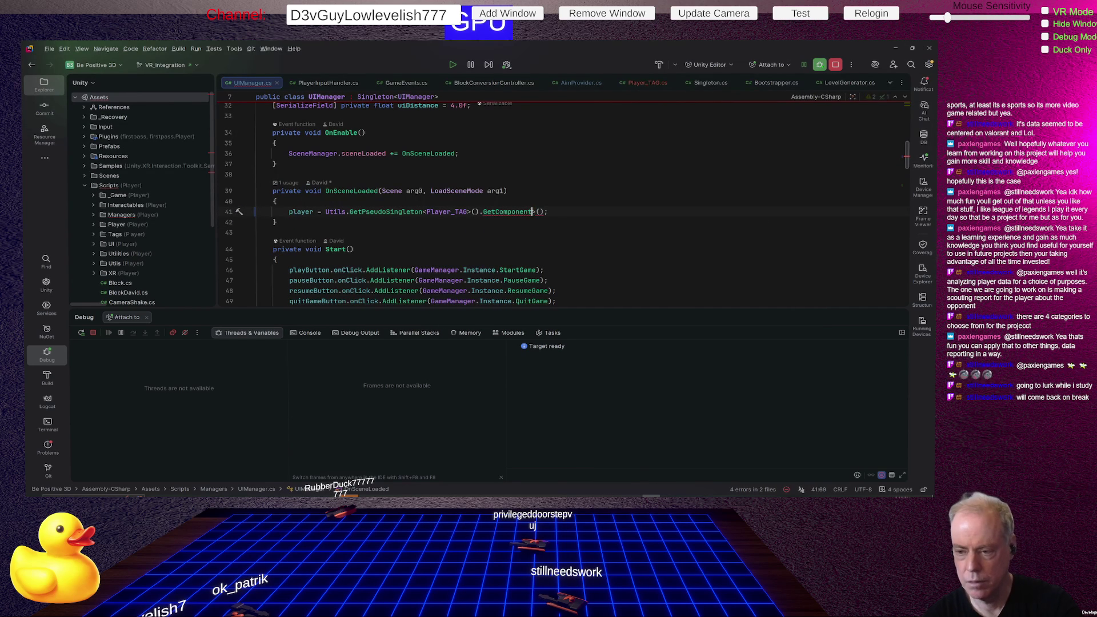
type("<Player>")
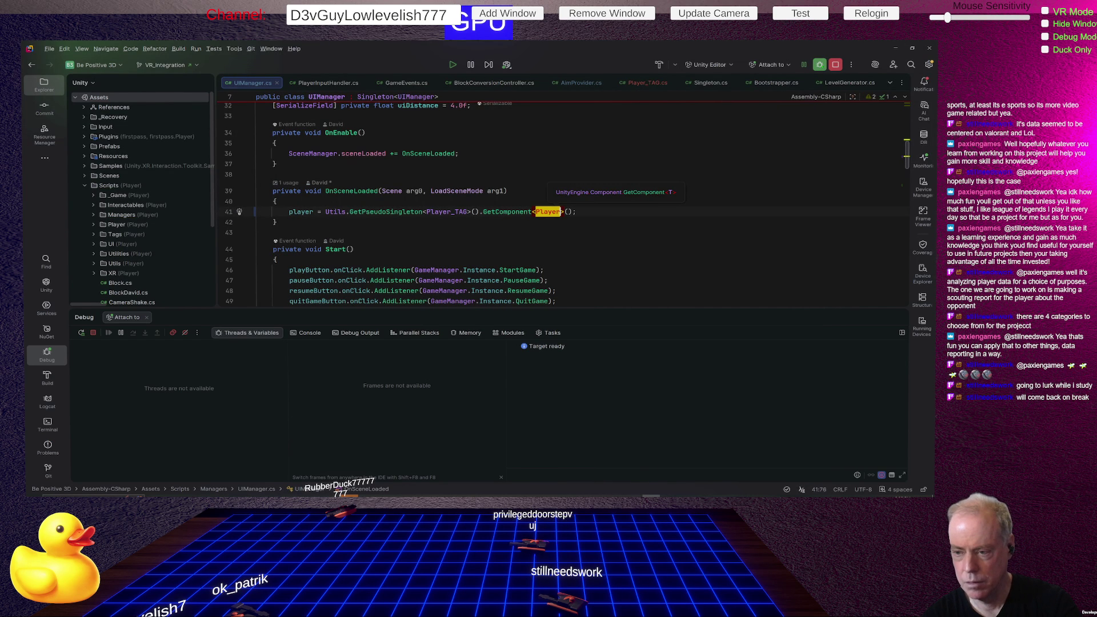
key("alt+Tab")
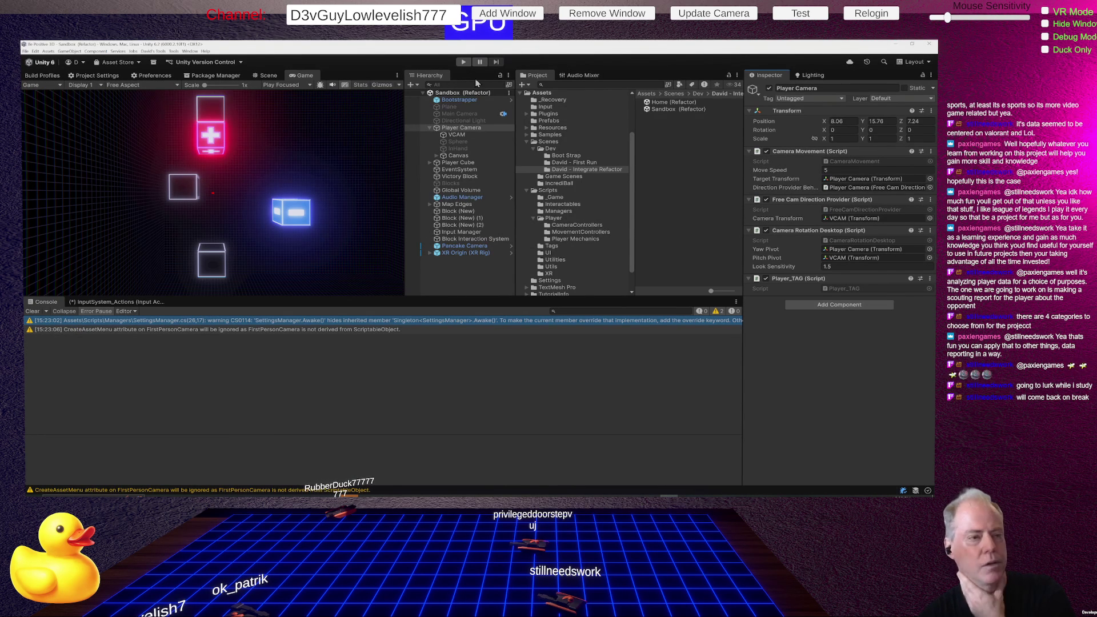
Step: Start a play test that reaches the Be Positive home menu and logs a NullReferenceException
left_click(463, 62)
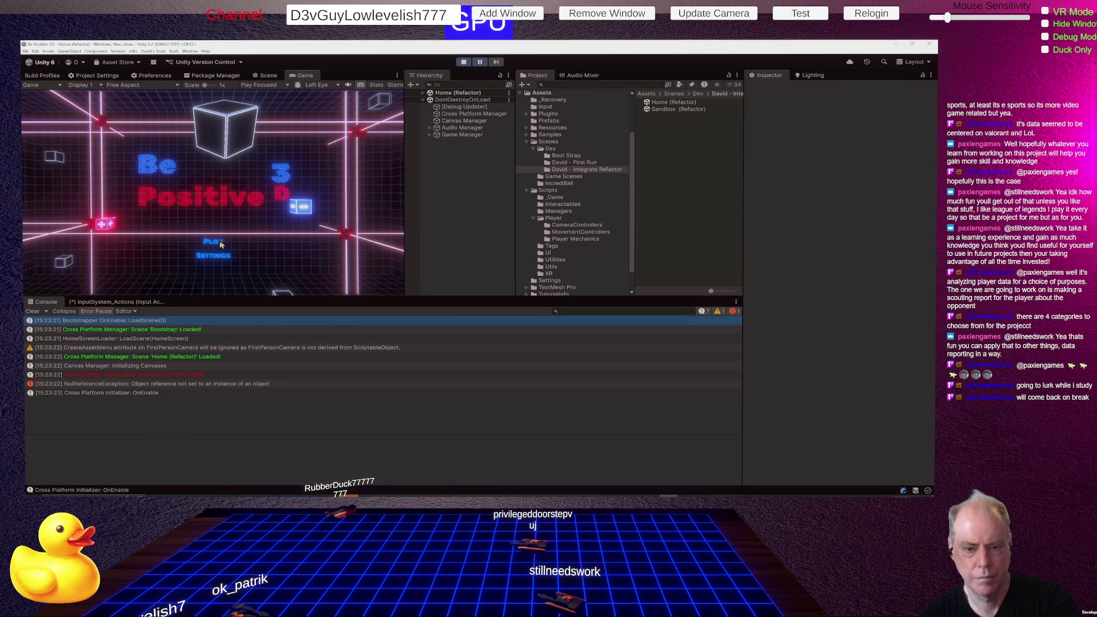
Step: Jump from the exception to line 41 and change the call to ?.GetComponent<Player>()
double_click(192, 384)
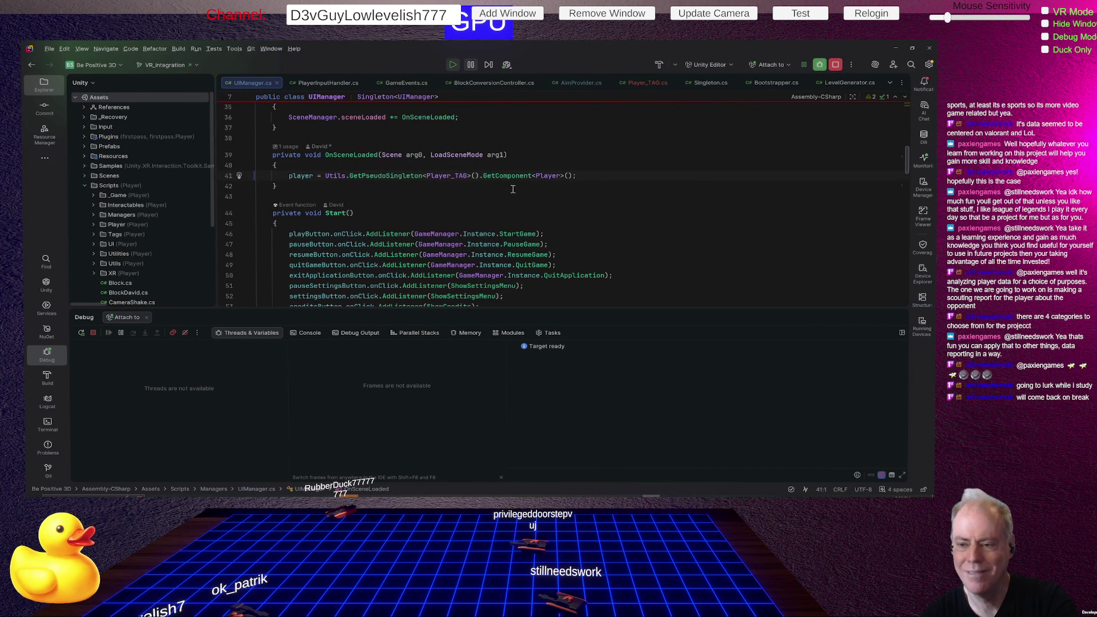
double_click(487, 176)
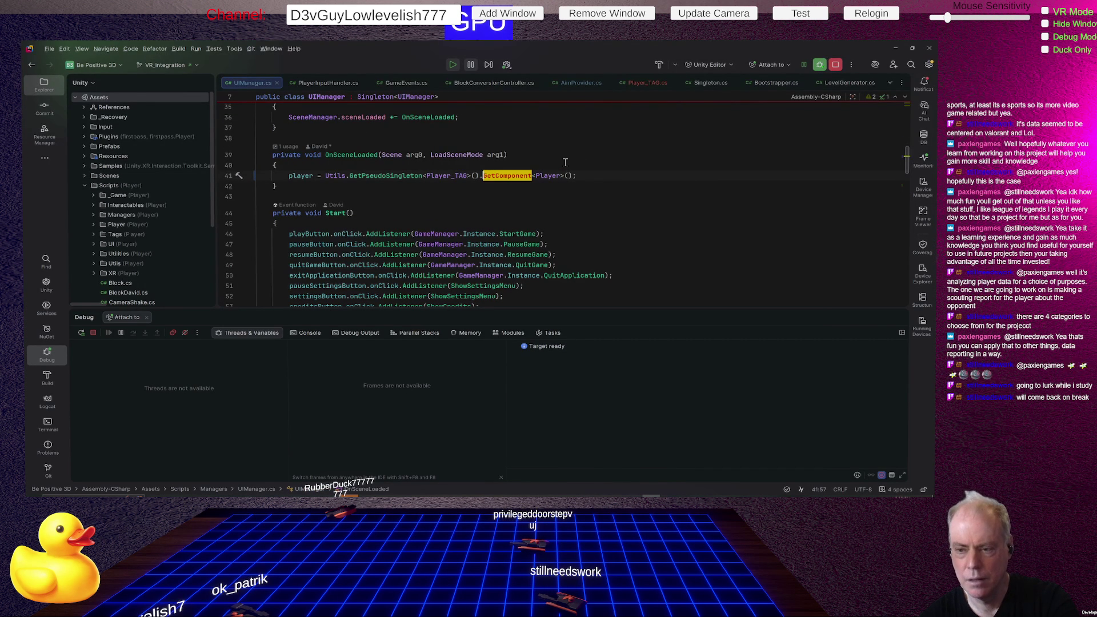
key("Left")
type("?")
key("Up")
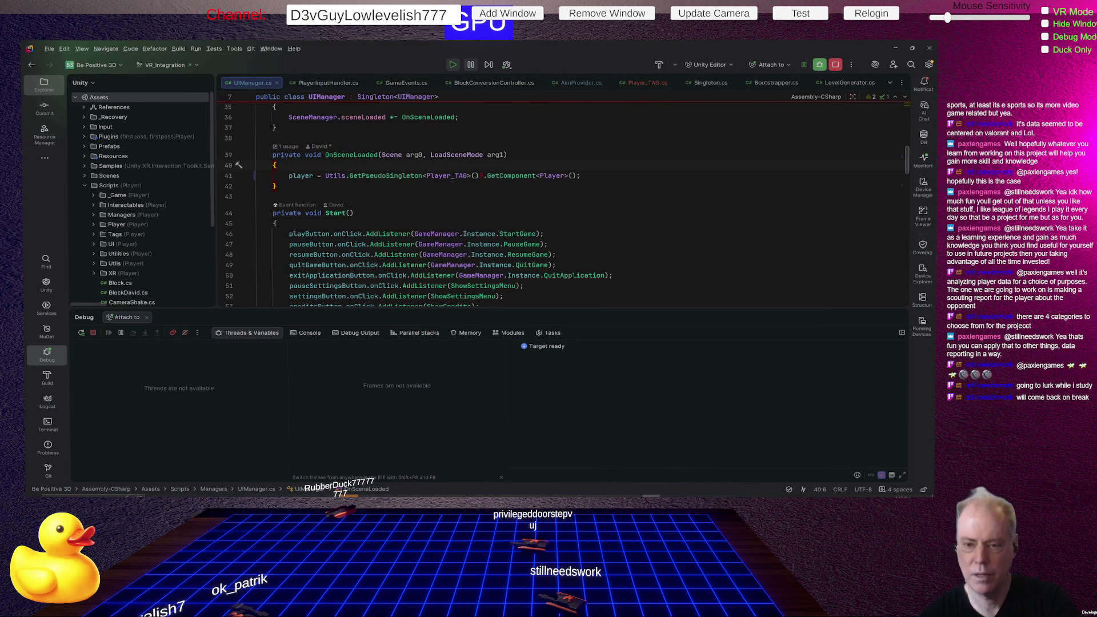
key("alt+Tab")
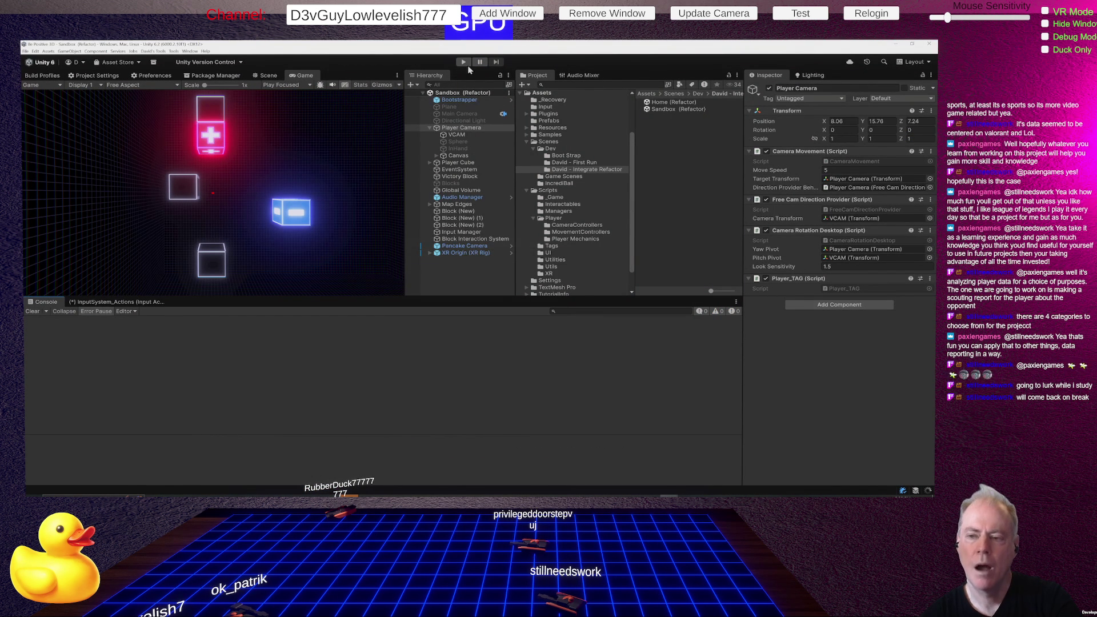
Step: Play-test the Sandbox (Refactor) scene twice and select the Player Camera to inspect it
left_click(463, 62)
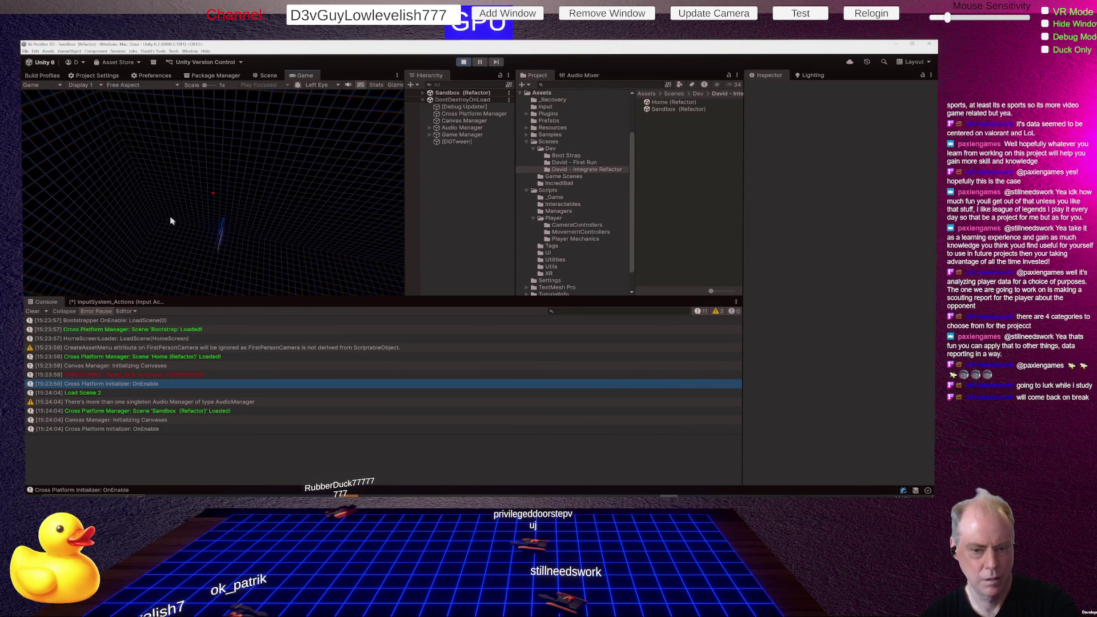
left_click(464, 62)
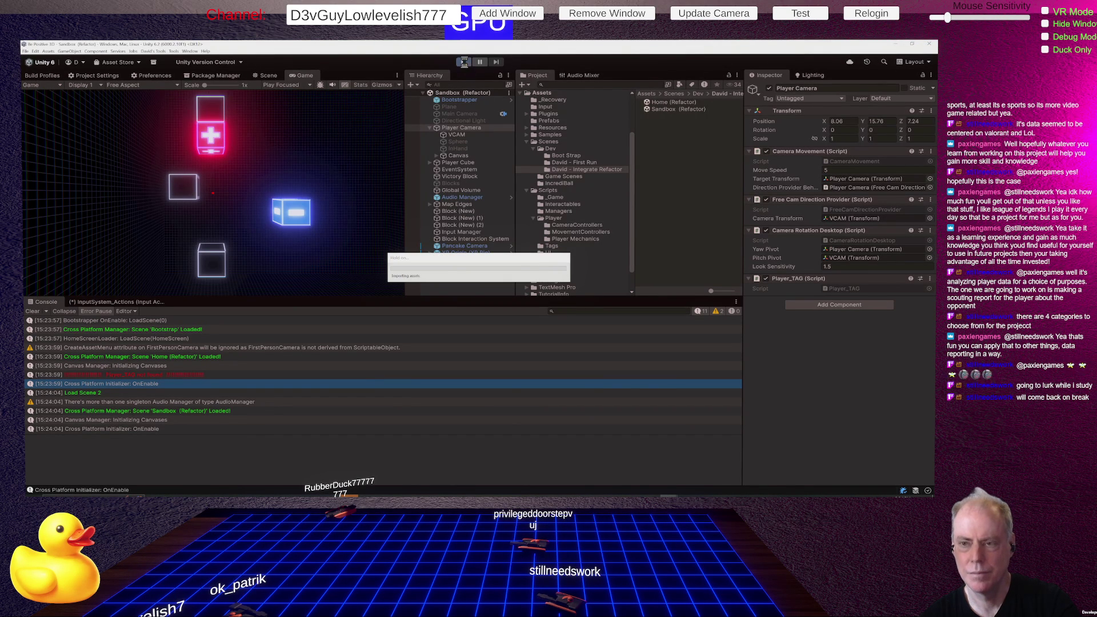
left_click(465, 63)
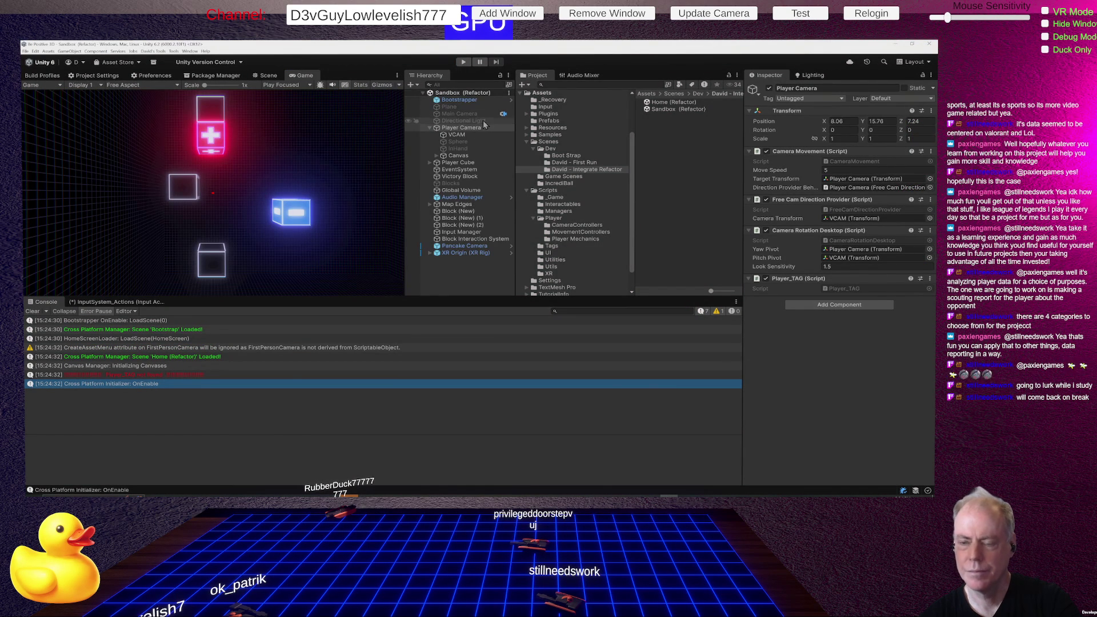
left_click(477, 129)
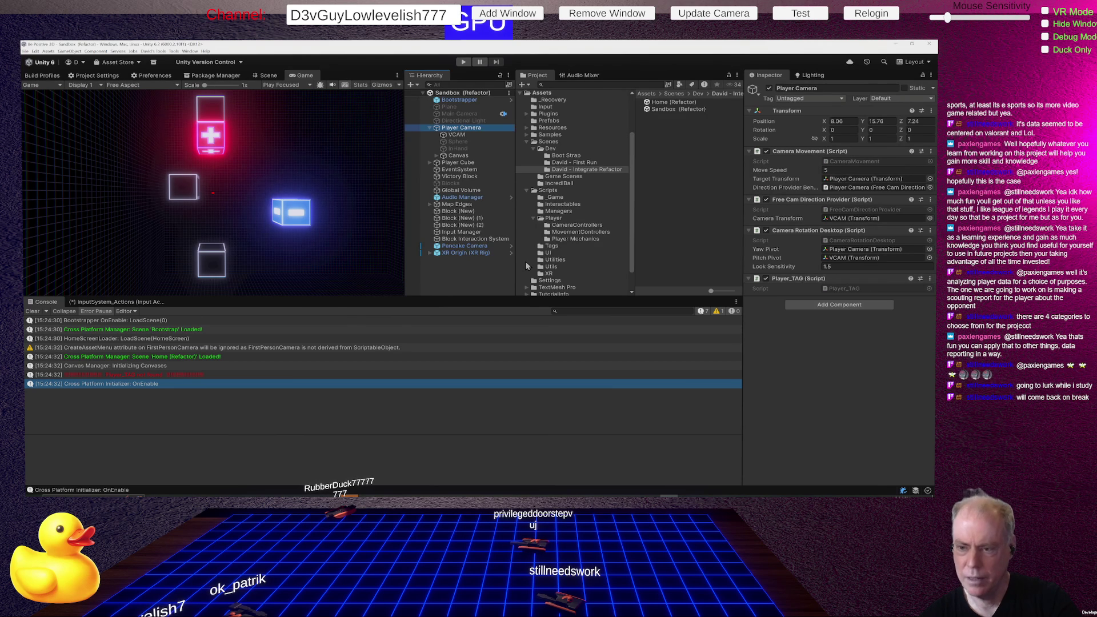
key("alt+Tab")
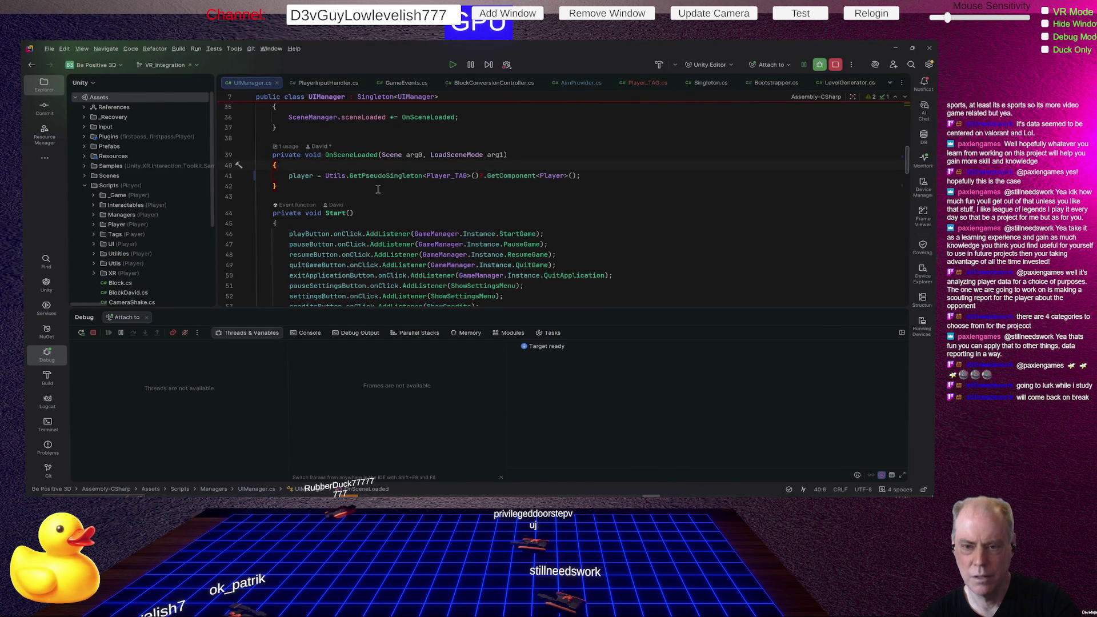
left_click(308, 176)
scroll(468, 199, "down", 7)
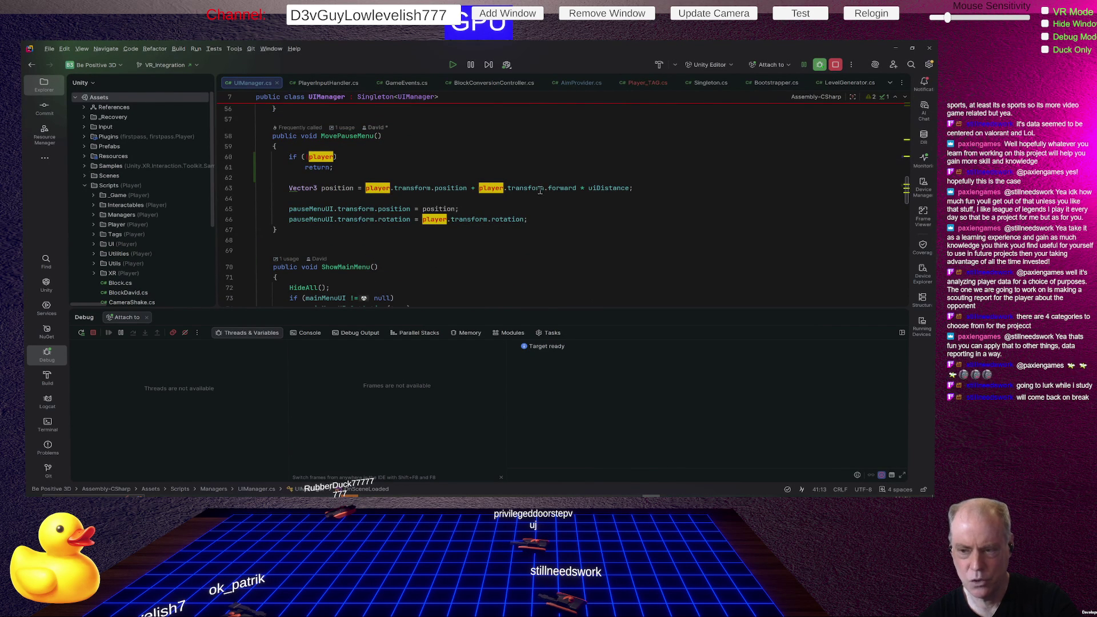
scroll(405, 186, "up", 3)
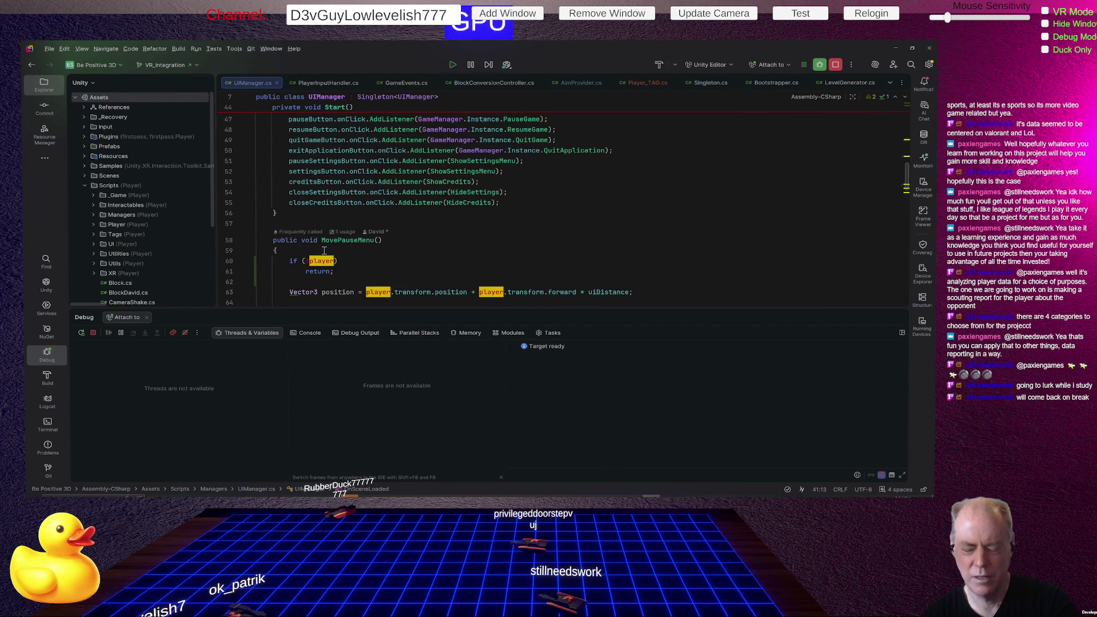
scroll(386, 253, "up", 4)
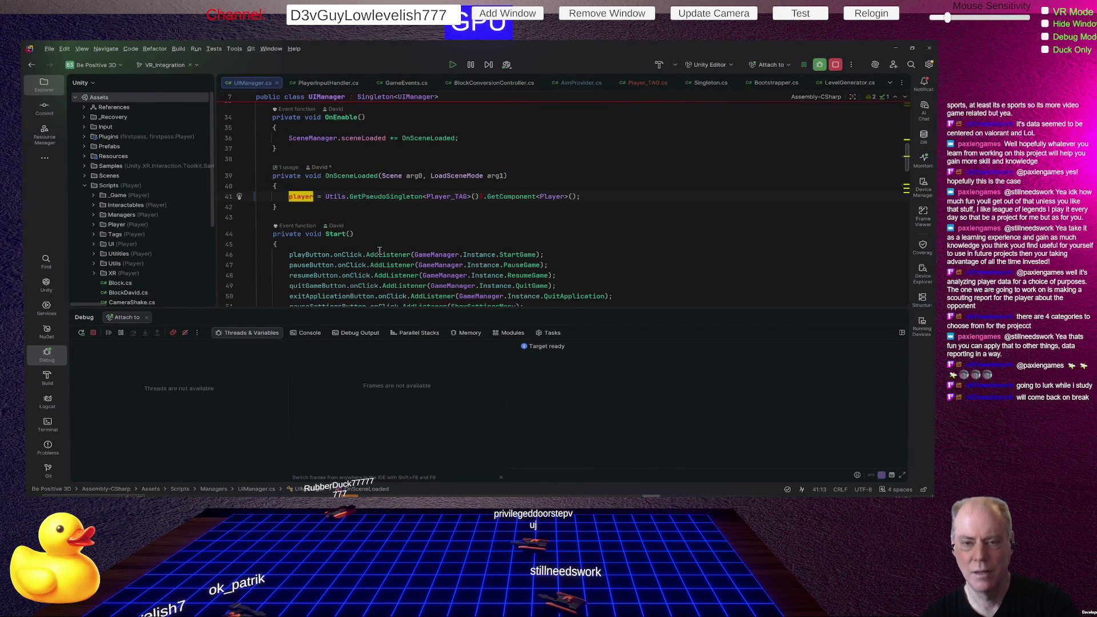
scroll(380, 251, "up", 7)
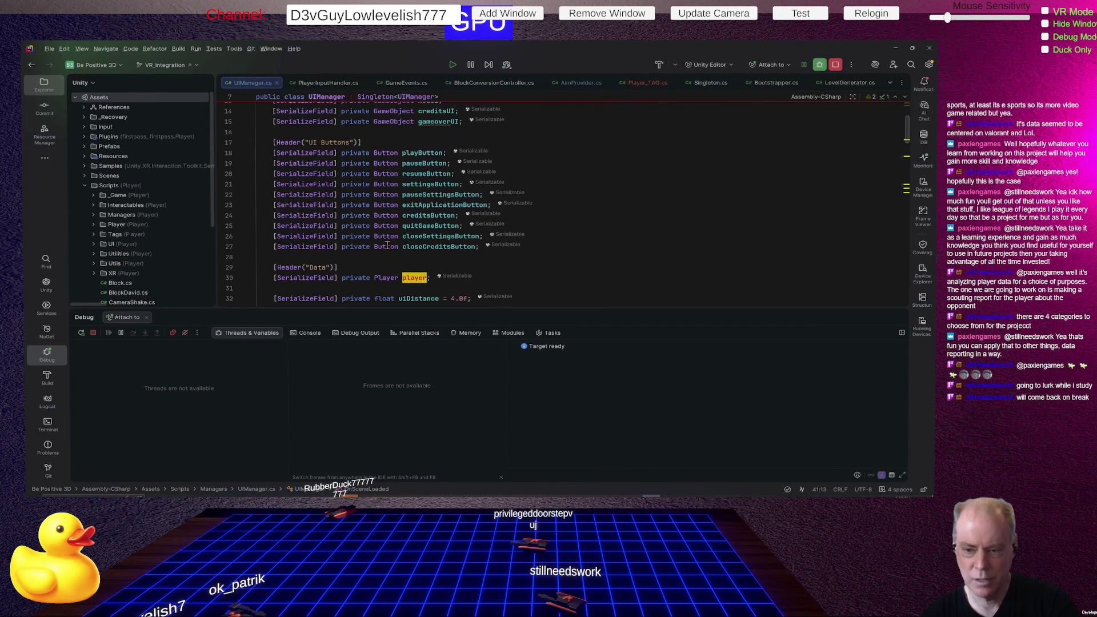
left_click(383, 278)
double_click(383, 278)
key("ctrl+r")
key("ctrl+r")
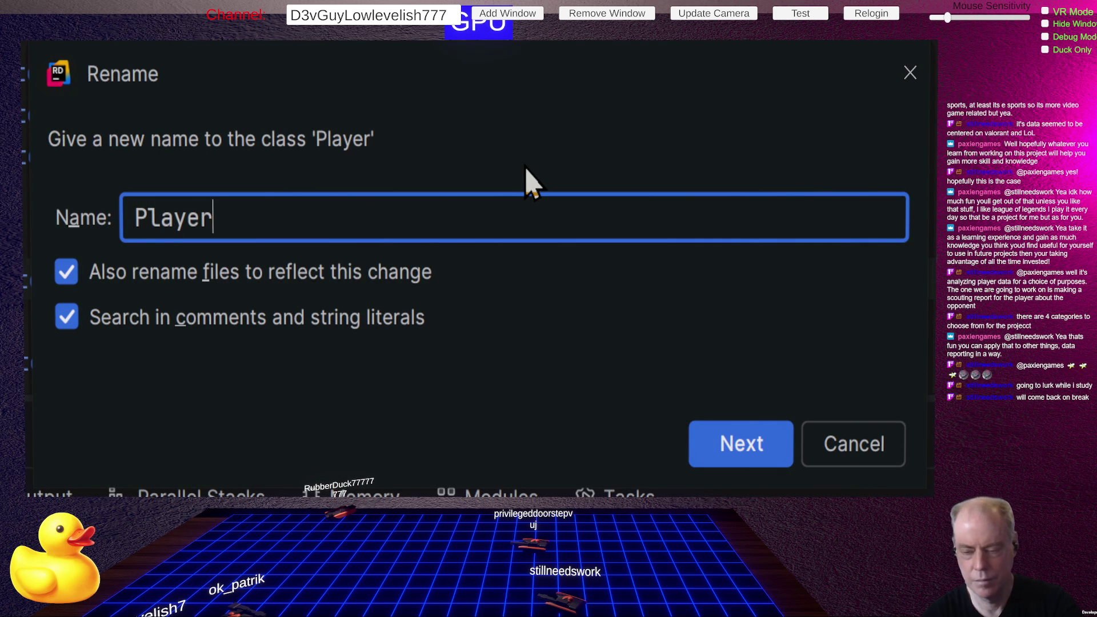
type("Transform")
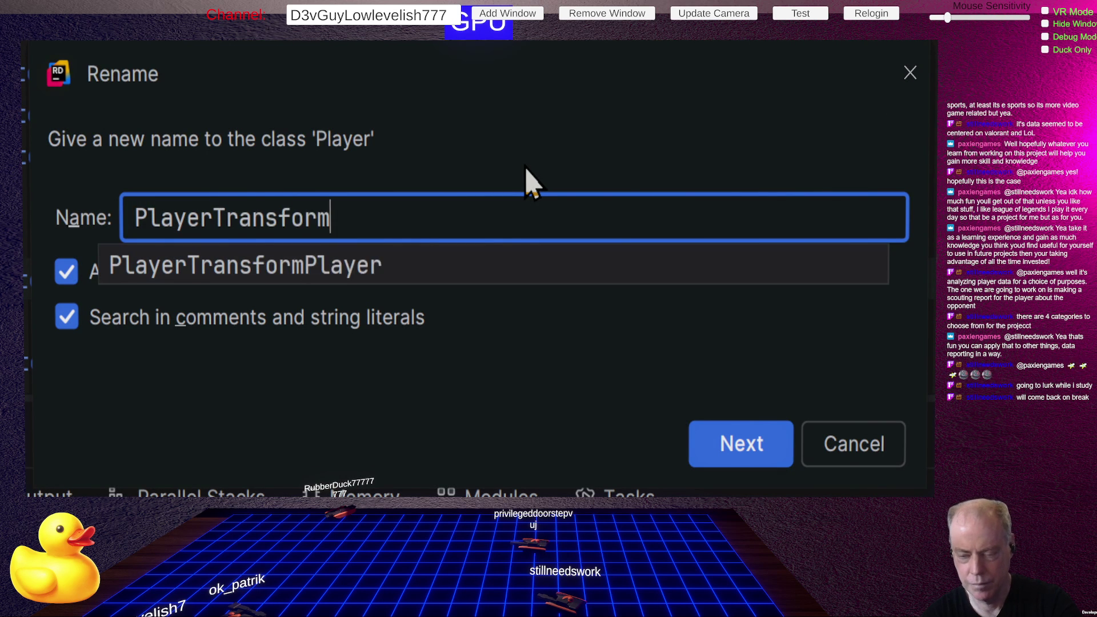
key("Return")
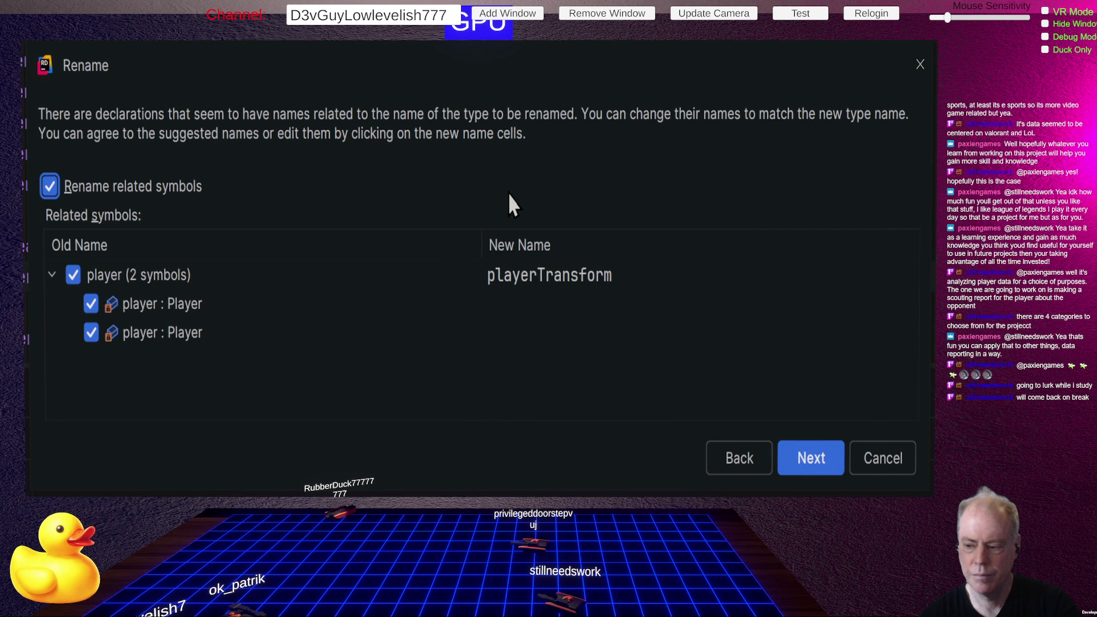
left_click(807, 477)
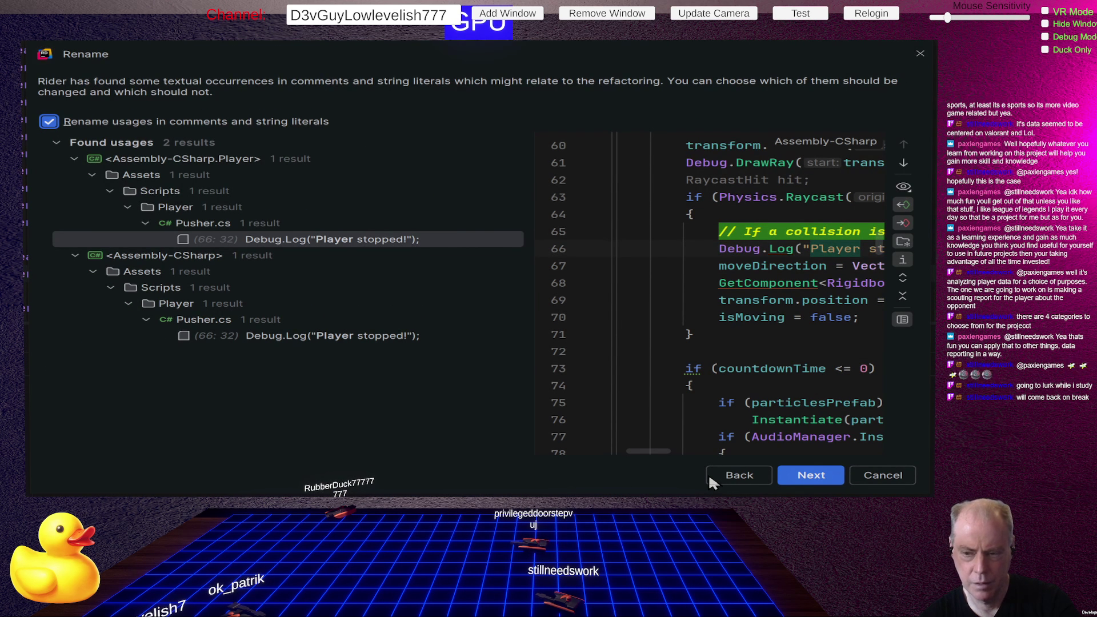
left_click(900, 471)
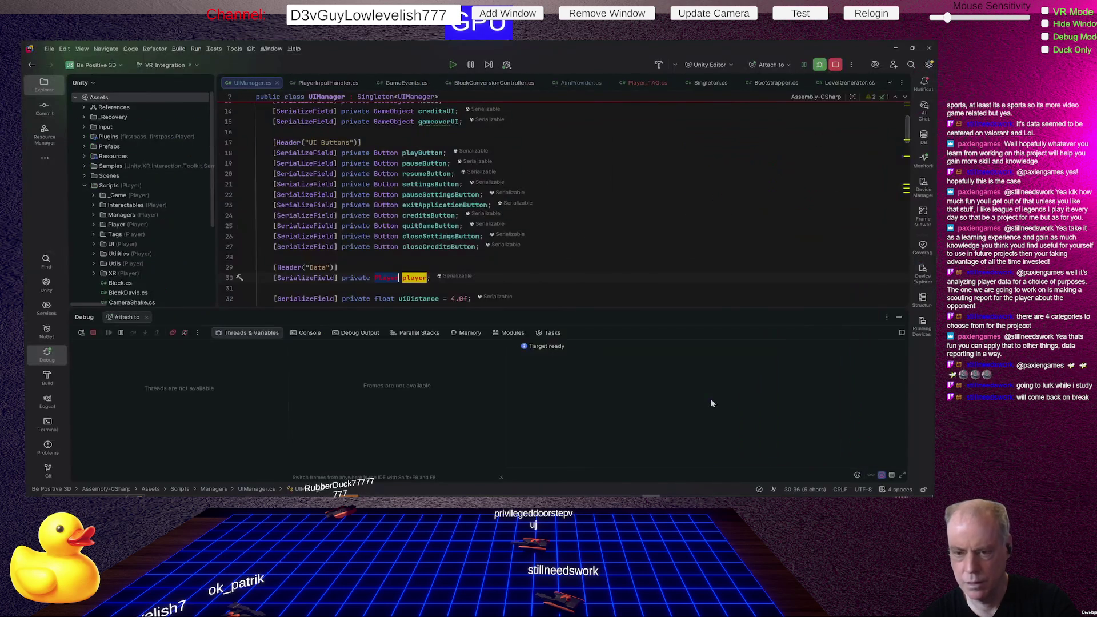
Step: Change the player field's type from Player to Transform
mouse_move(436, 245)
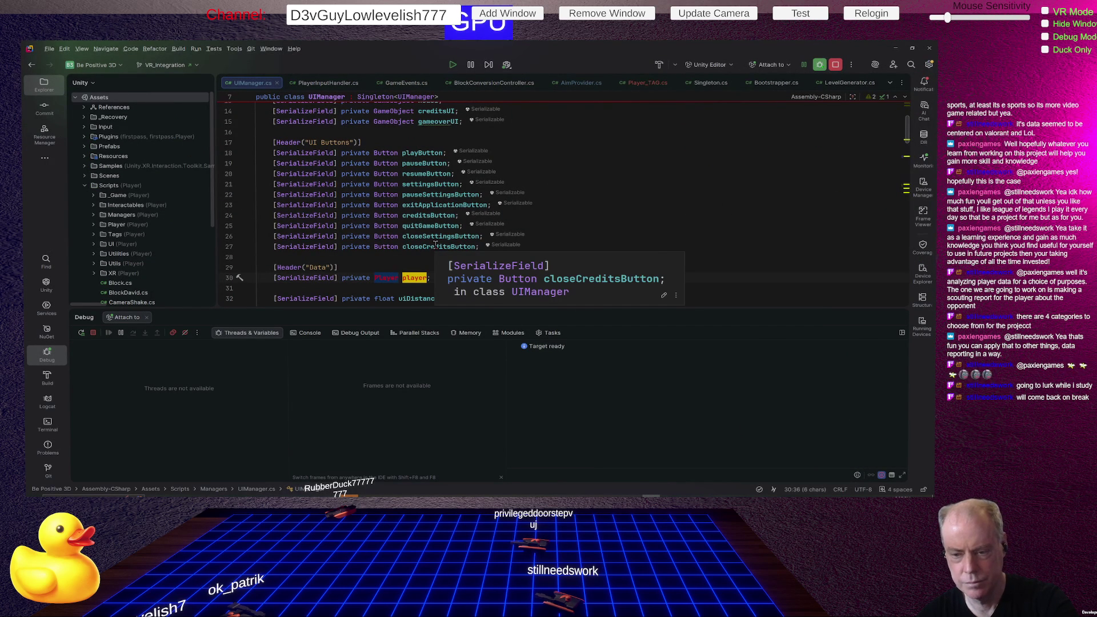
key("ctrl+r")
key("ctrl+r")
key("Escape")
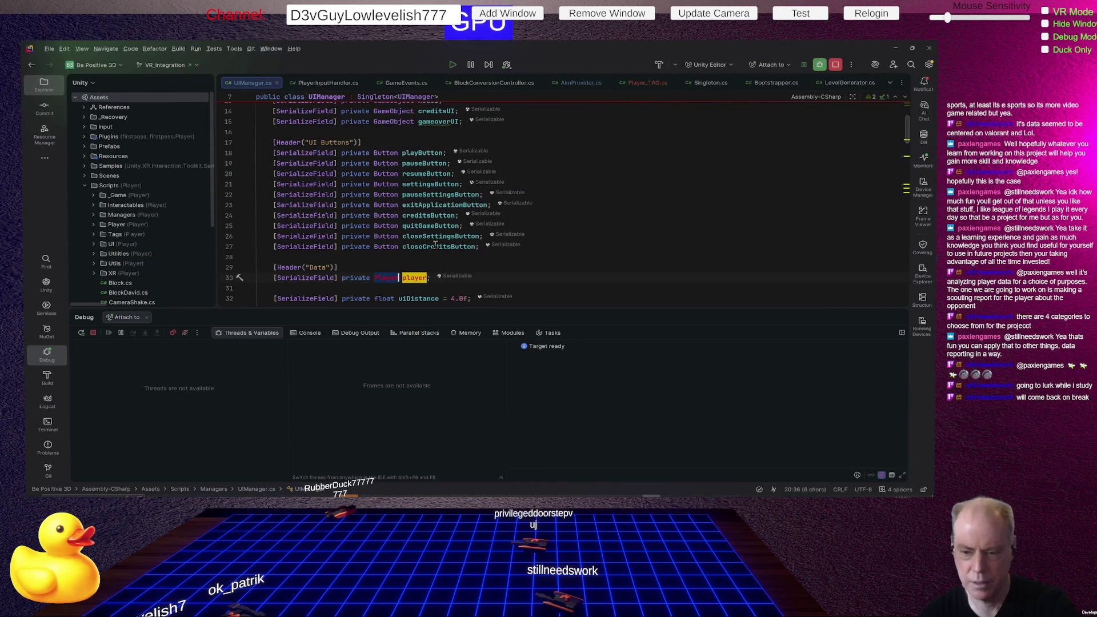
key("BackSpace")
key("BackSpace")
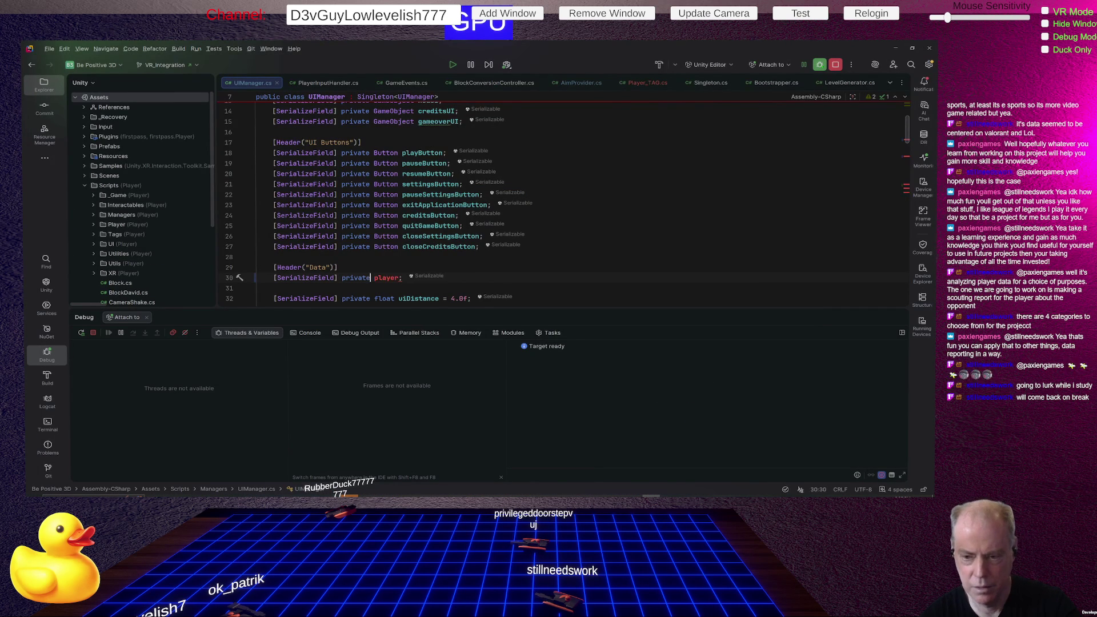
type("T")
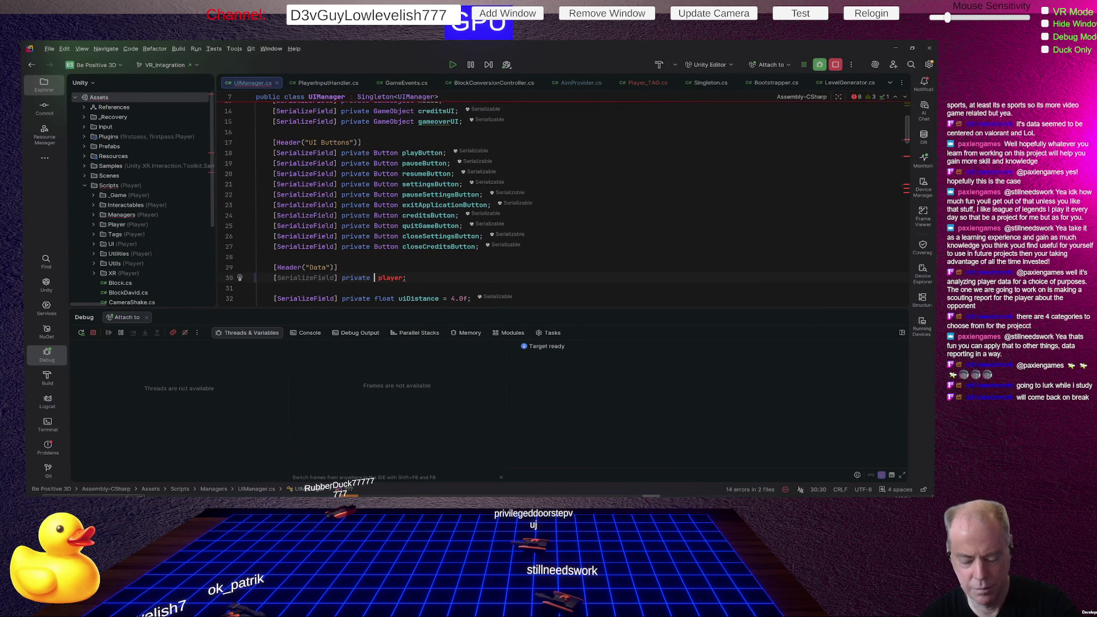
type("rans")
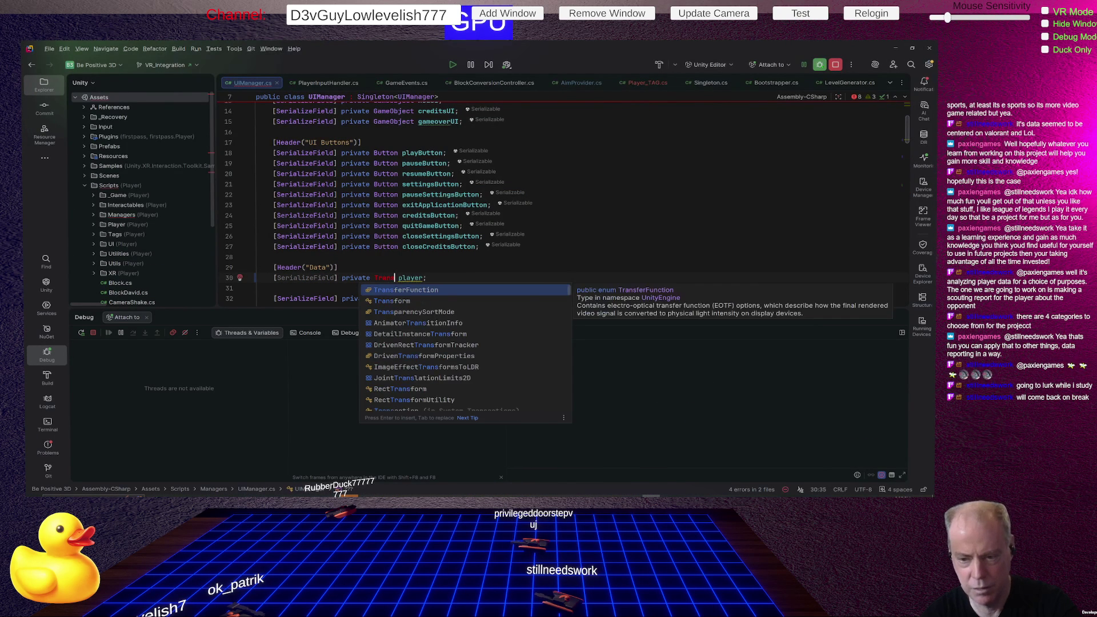
key("Return")
Step: Rename the player field to playerTransform across its usages
key("ctrl+Right")
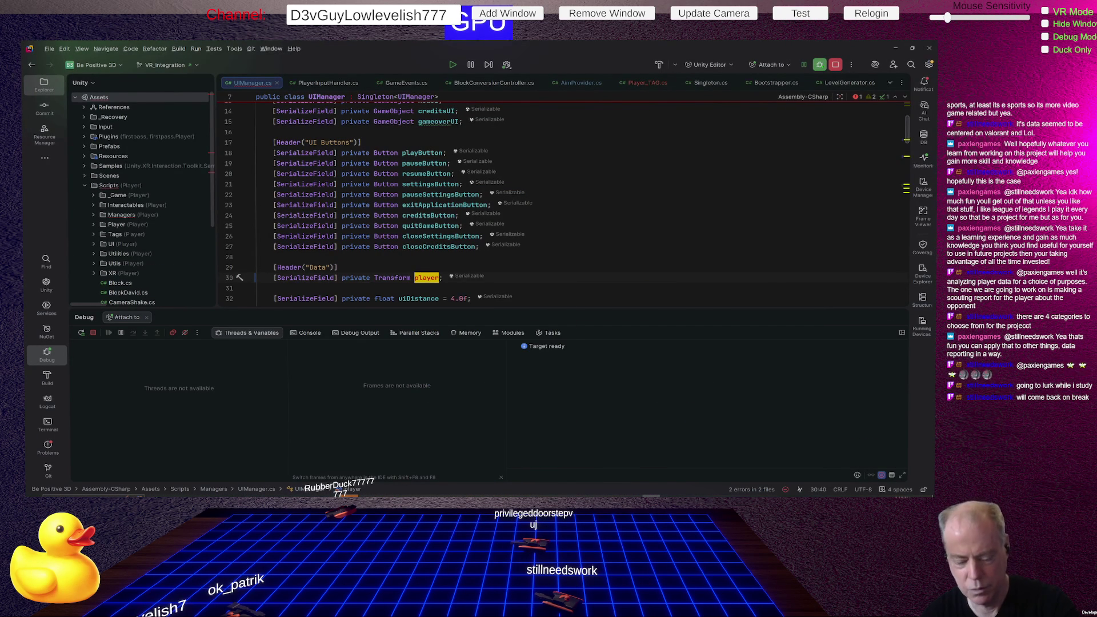
key("shift+F6")
key("End")
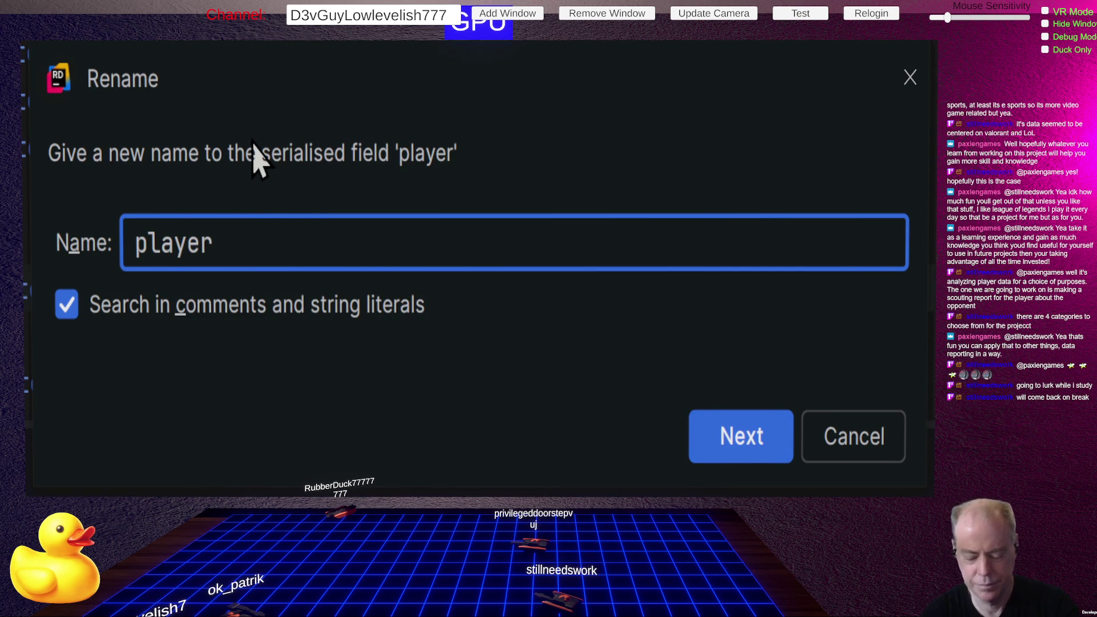
type("Trans")
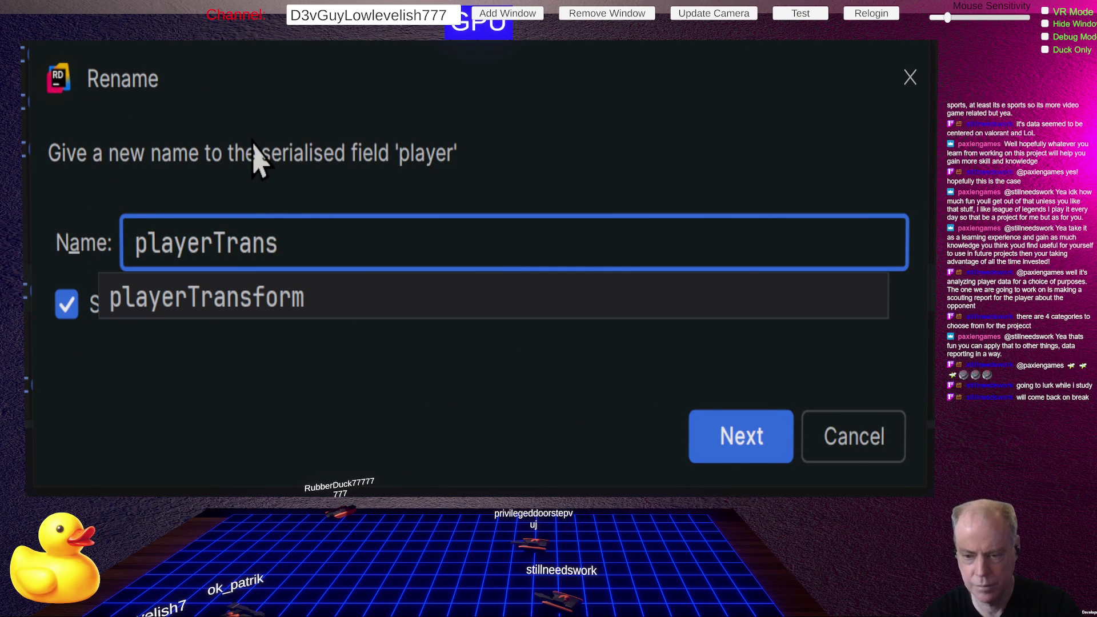
key("Return")
key("Return")
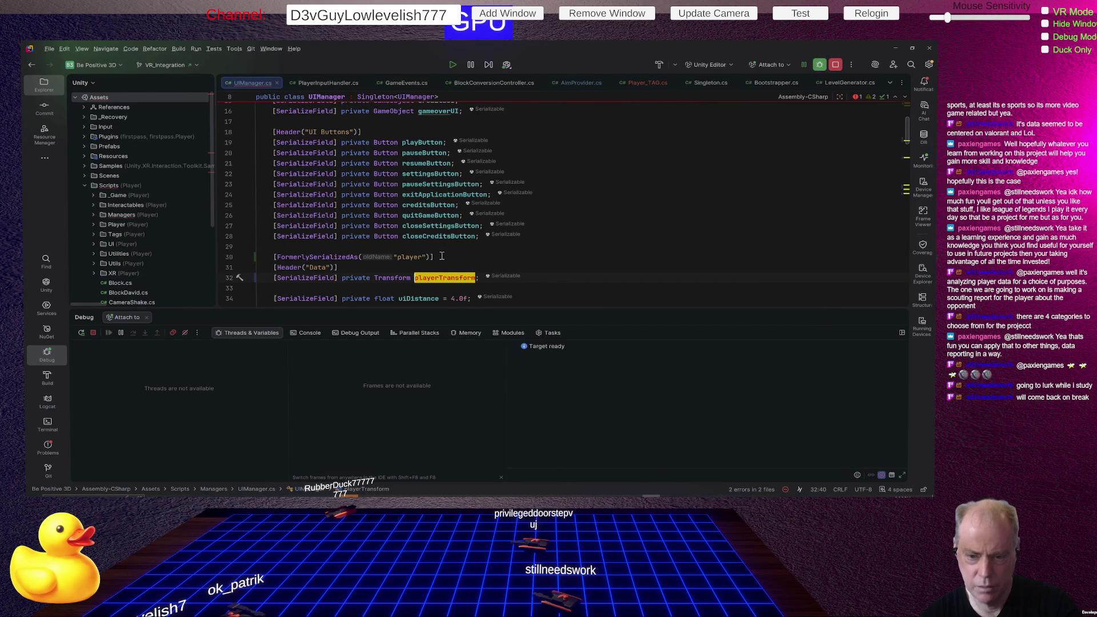
Step: Delete the FormerlySerializedAs attribute line above the playerTransform declaration
left_click(441, 257)
left_click_drag(441, 257, 277, 260)
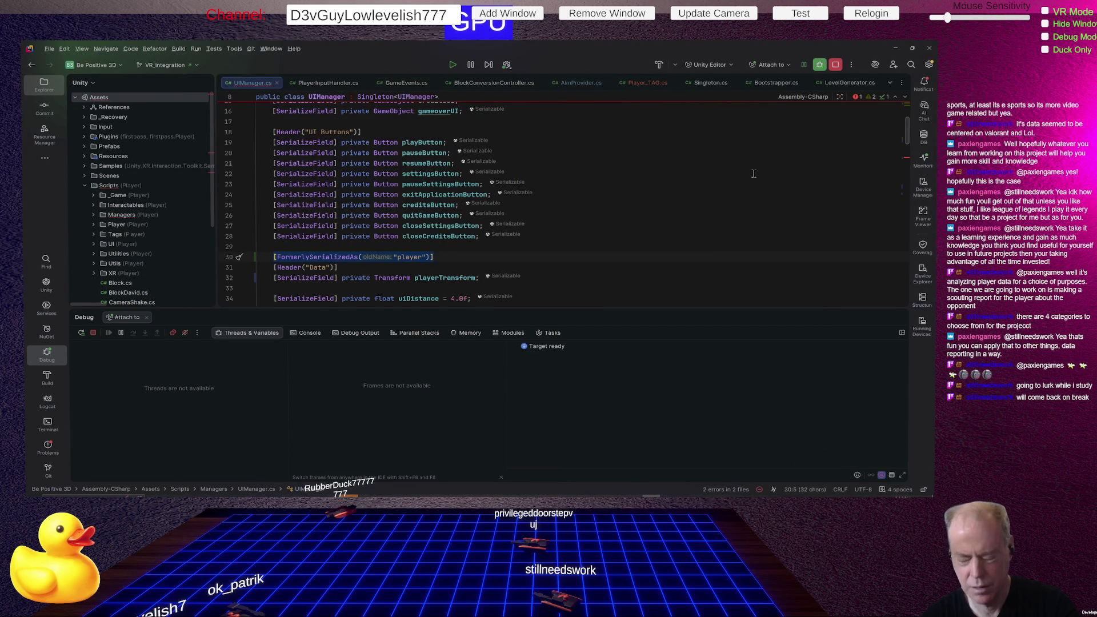
key("Delete")
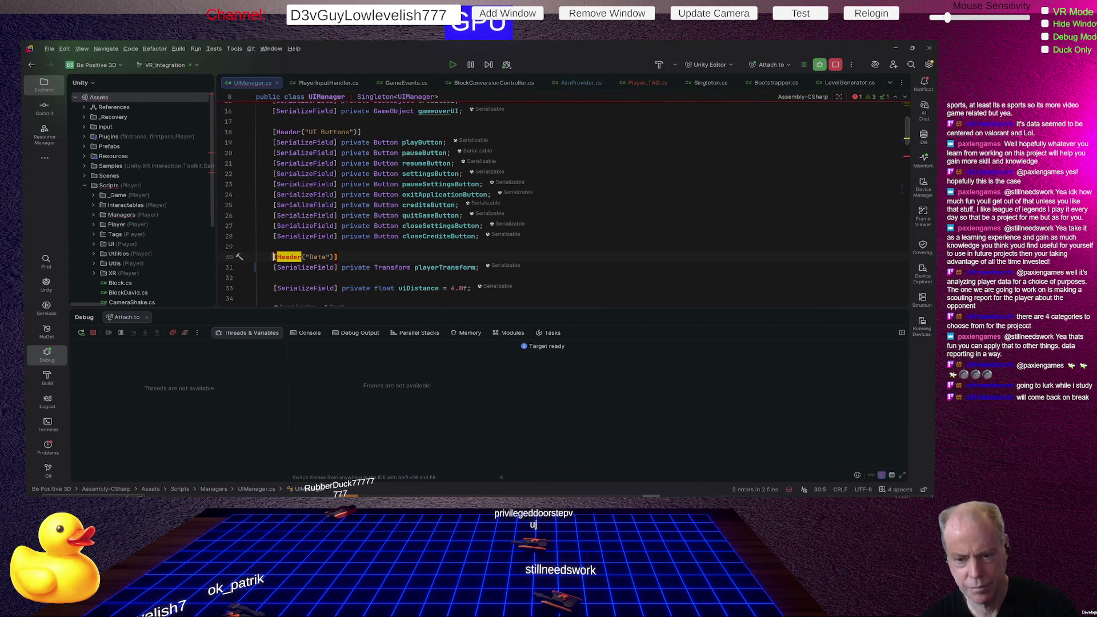
key("Down")
key("Down")
key("Down")
Step: Replace GetComponent<Player>() on line 42 with .transform in the Player_TAG lookup
left_click(421, 268)
scroll(662, 213, "down", 8)
scroll(662, 212, "up", 2)
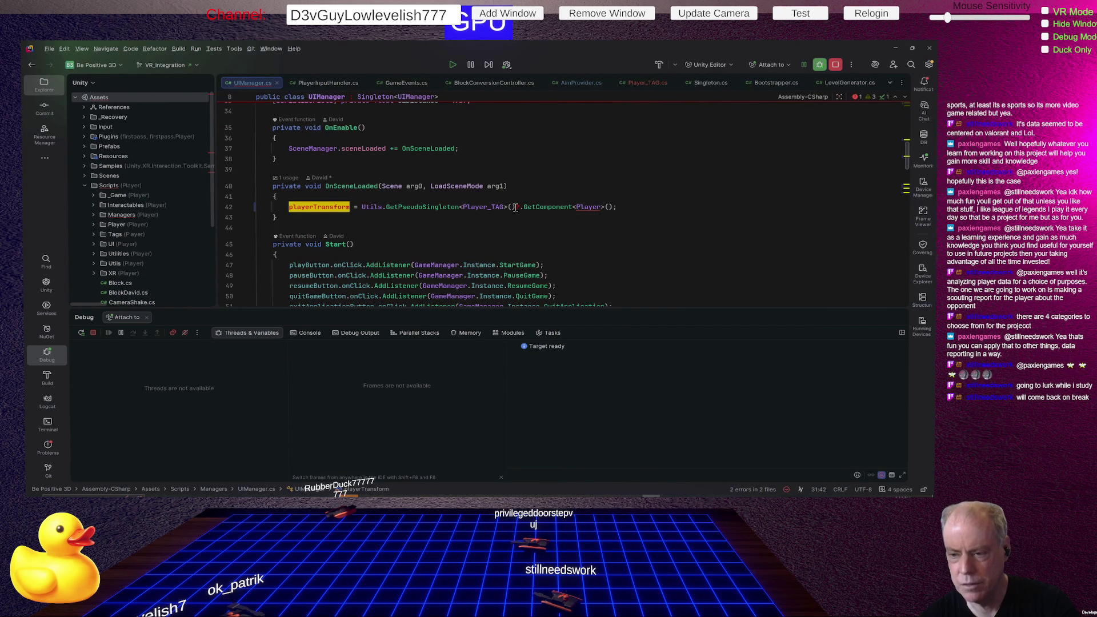
left_click_drag(521, 207, 638, 205)
key("BackSpace")
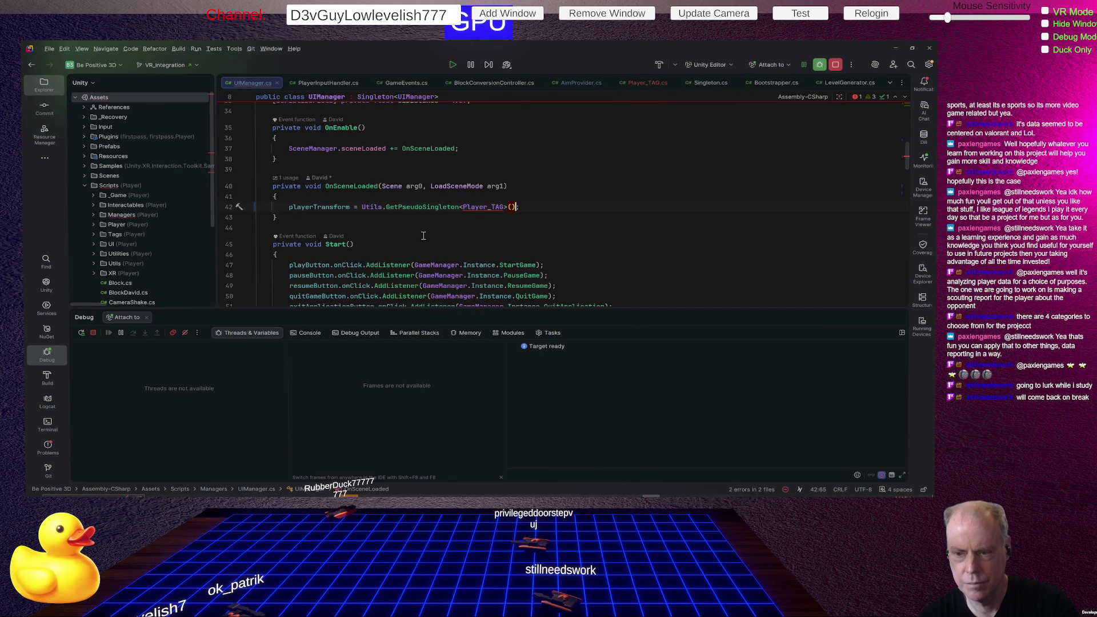
left_click(472, 230)
scroll(571, 217, "up", 1)
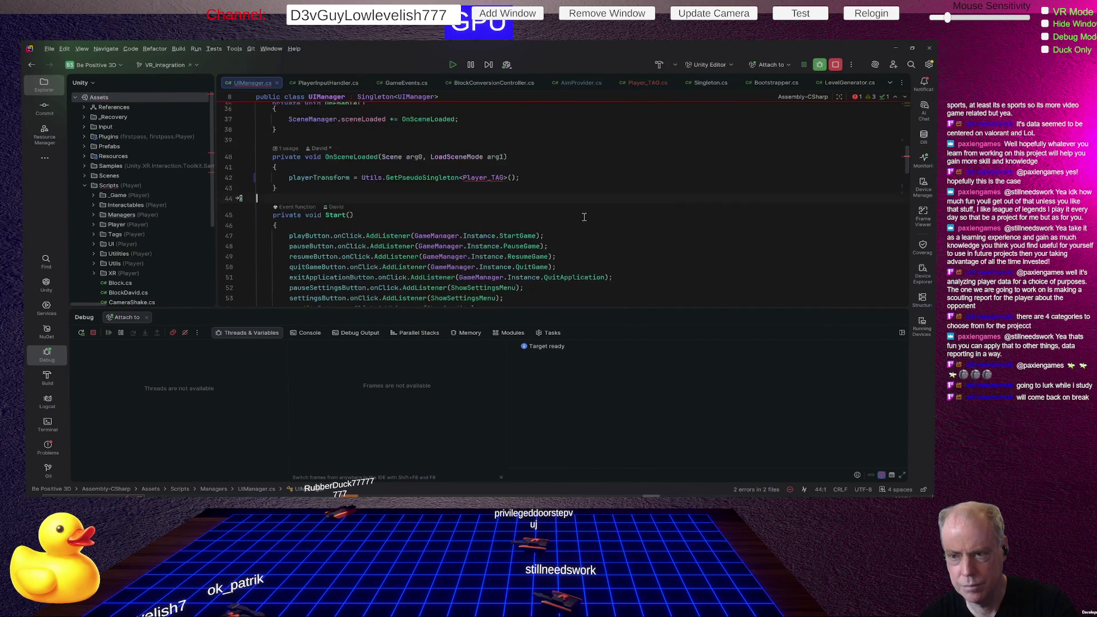
left_click(567, 223)
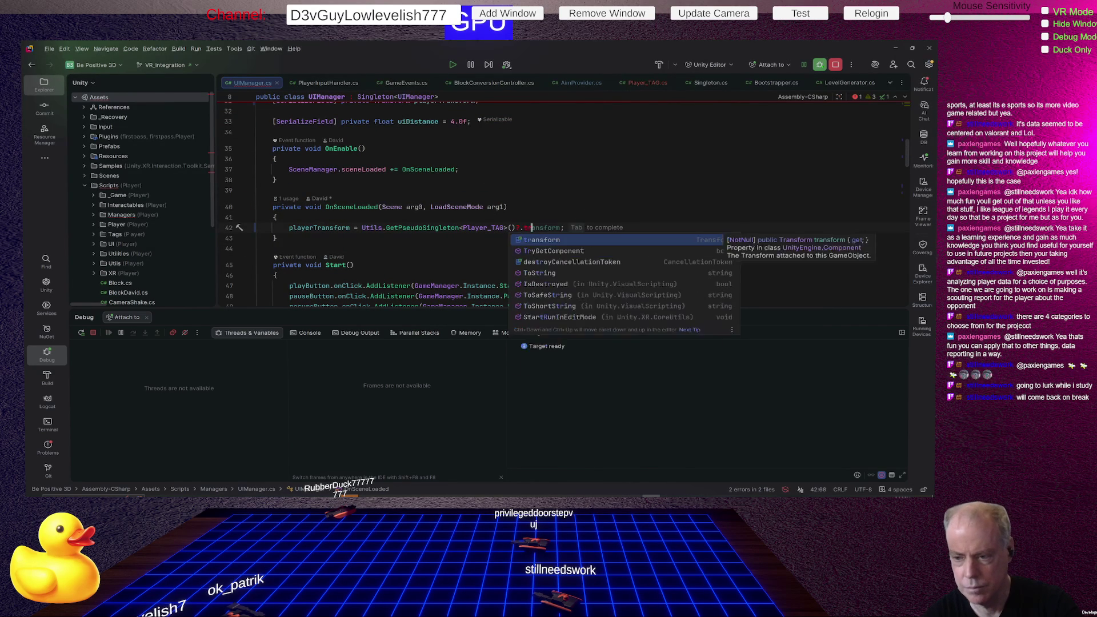
key("Return")
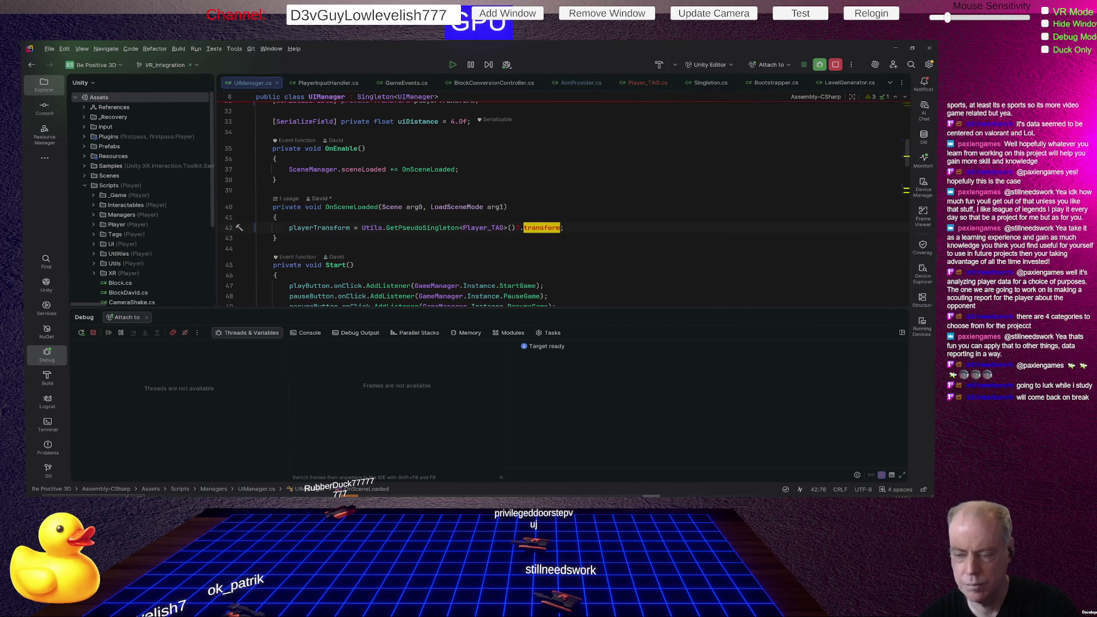
Step: Review how MovePauseMenu uses playerTransform before recompiling in Unity
left_click(276, 238)
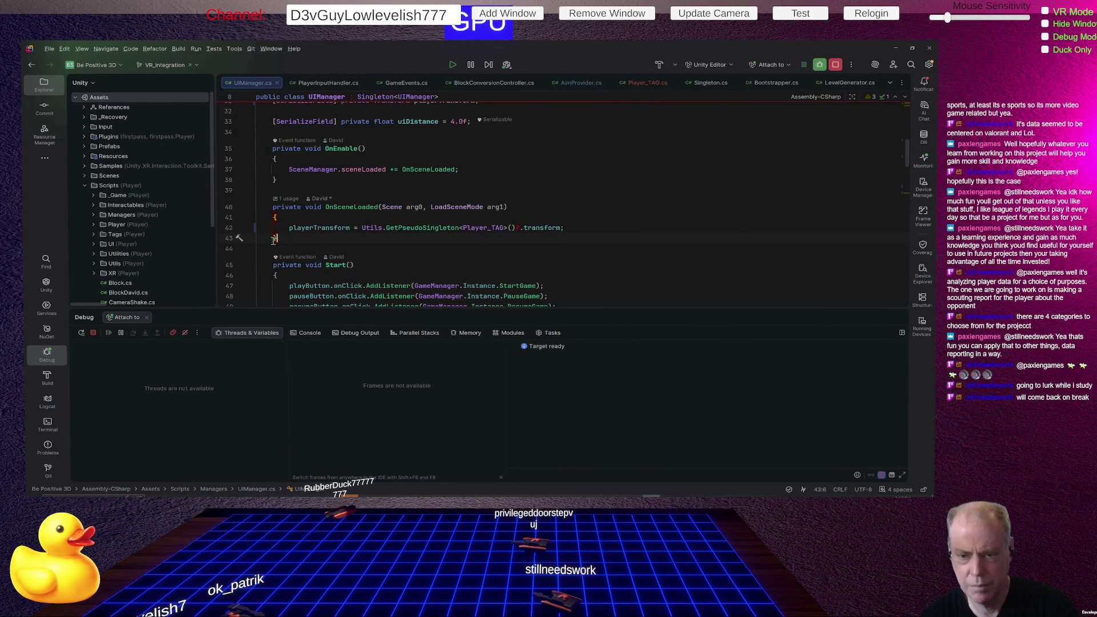
left_click(327, 228)
scroll(559, 228, "down", 10)
scroll(559, 228, "up", 9)
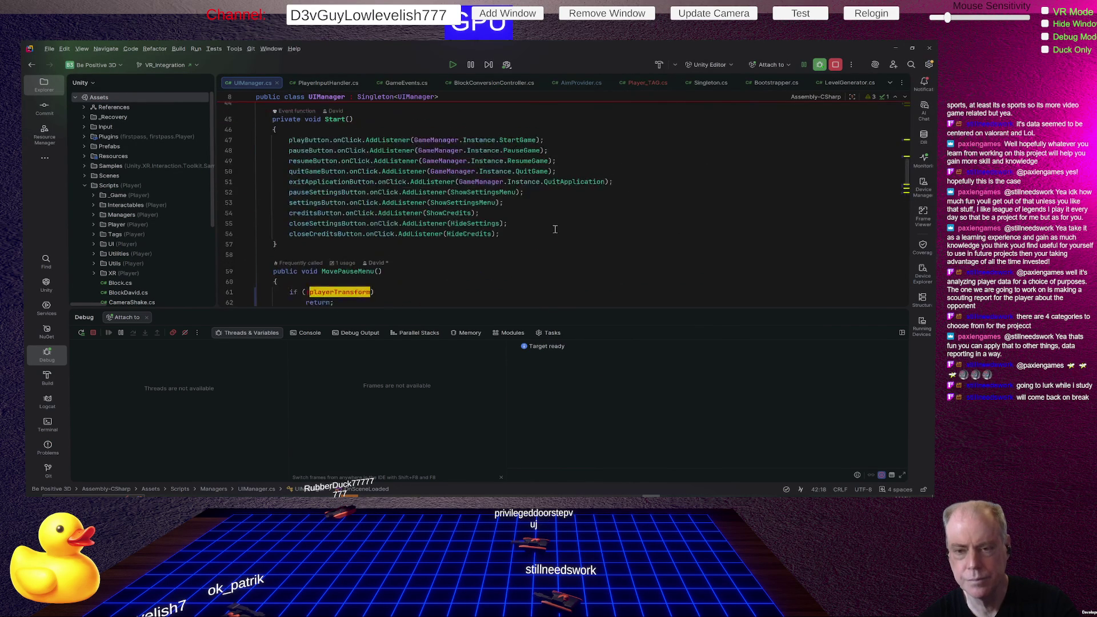
key("alt+Tab")
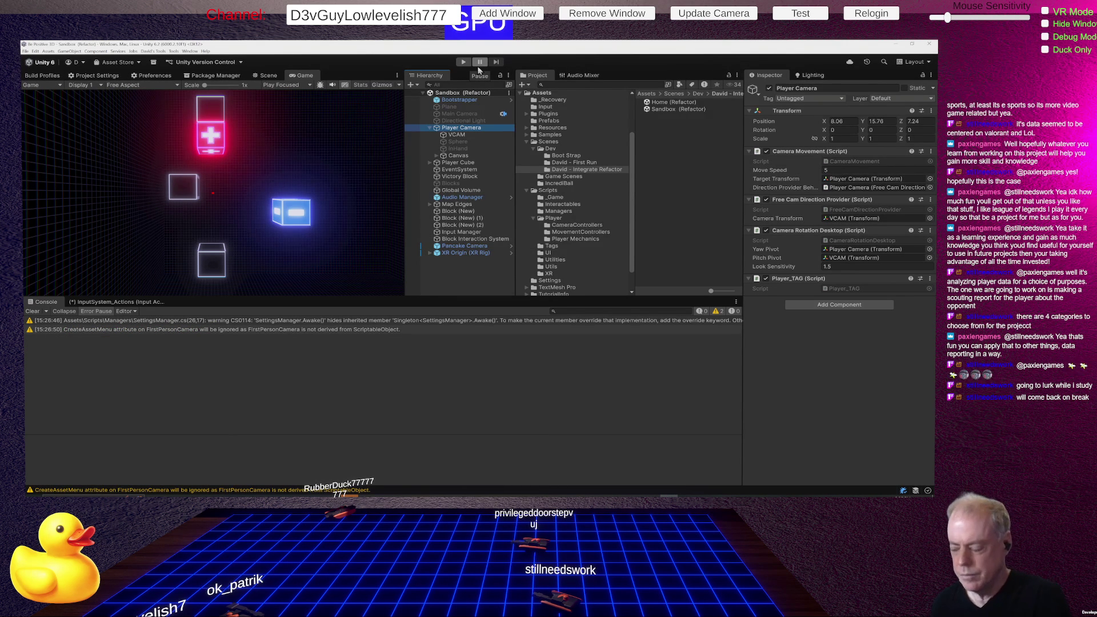
Step: Play from the Home menu into Sandbox (Refactor), pause and resume with Escape, then stop with Ctrl+P
left_click(464, 62)
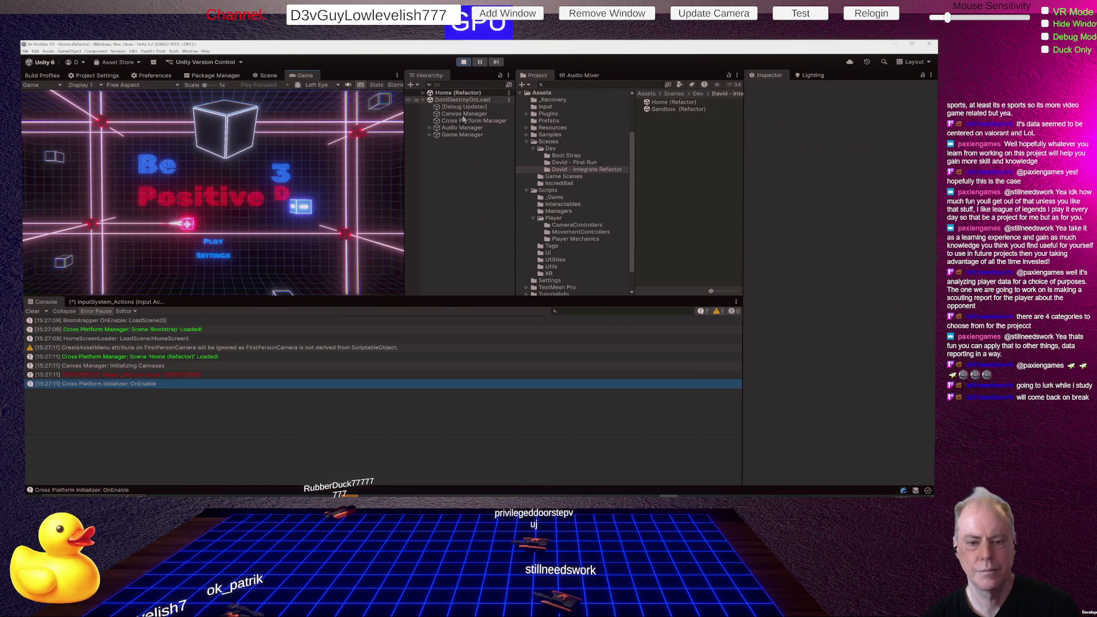
left_click(222, 241)
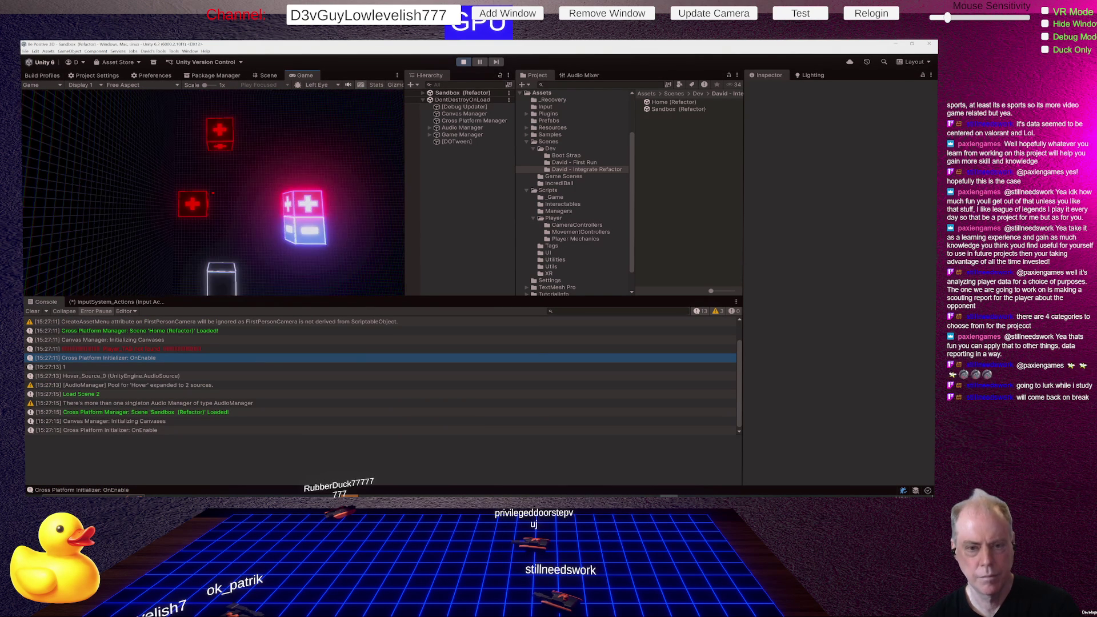
key("Escape")
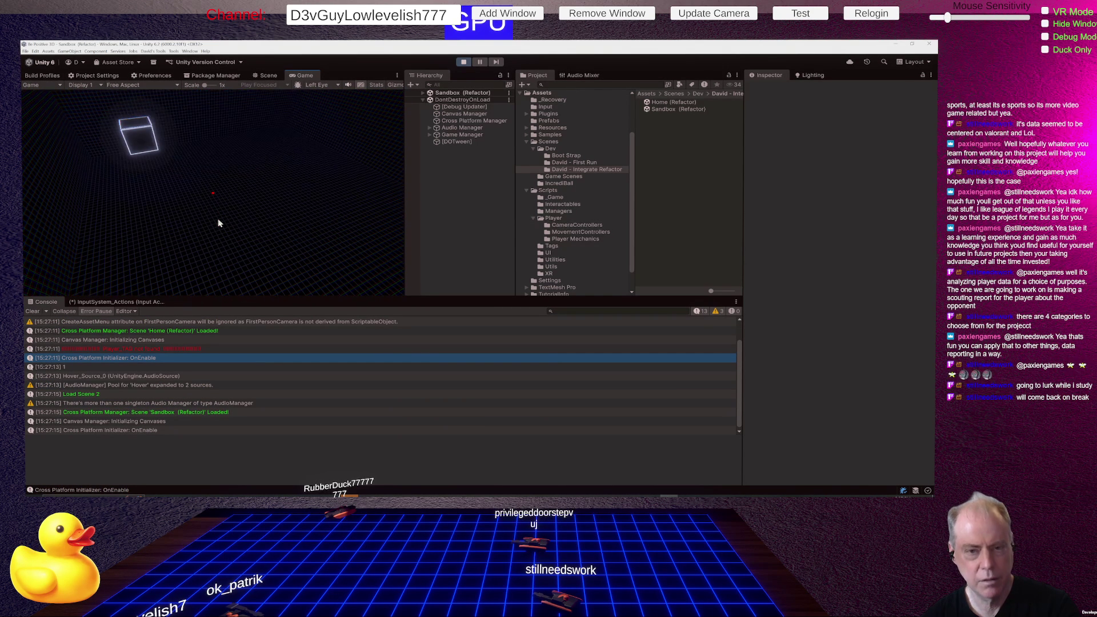
key("Escape")
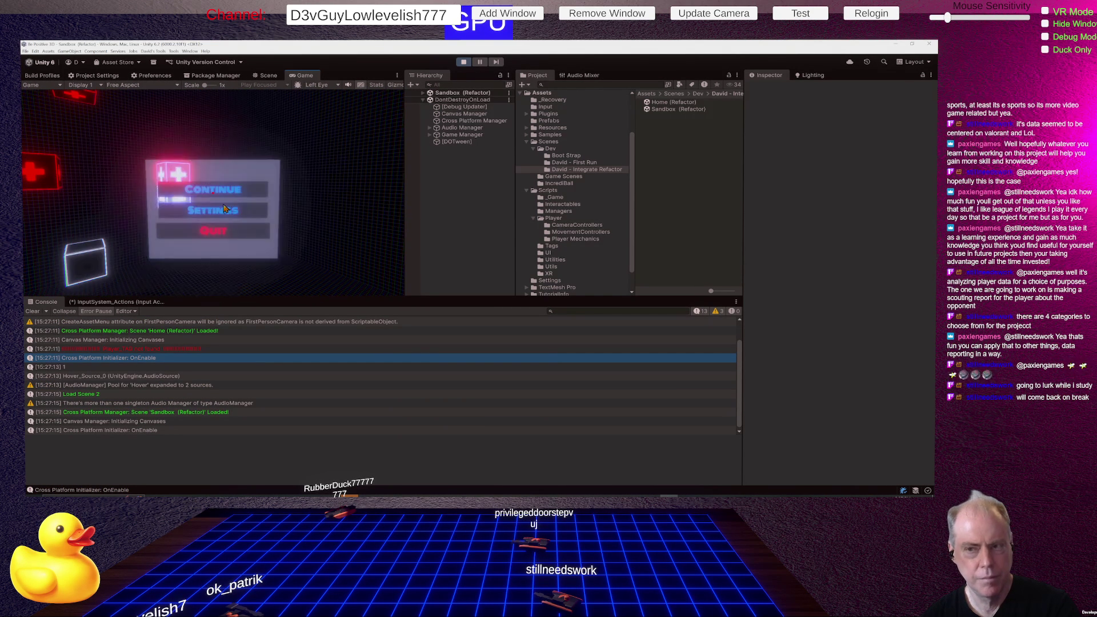
key("ctrl+p")
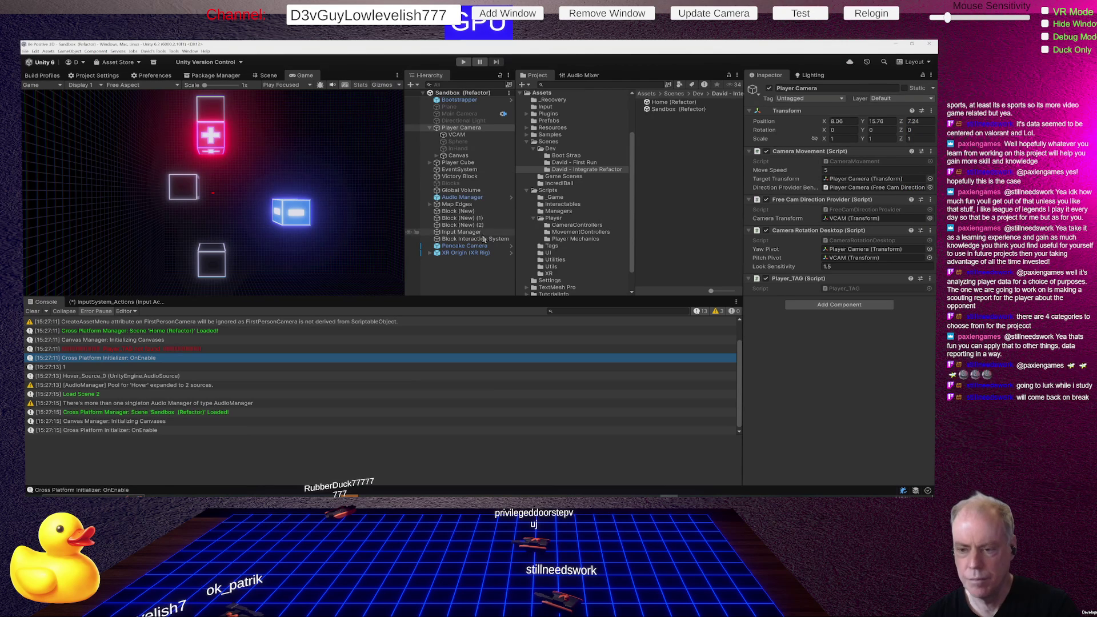
Step: Inspect the Input Manager, then open the Home (Refactor) and Bootstrap scenes
left_click(476, 233)
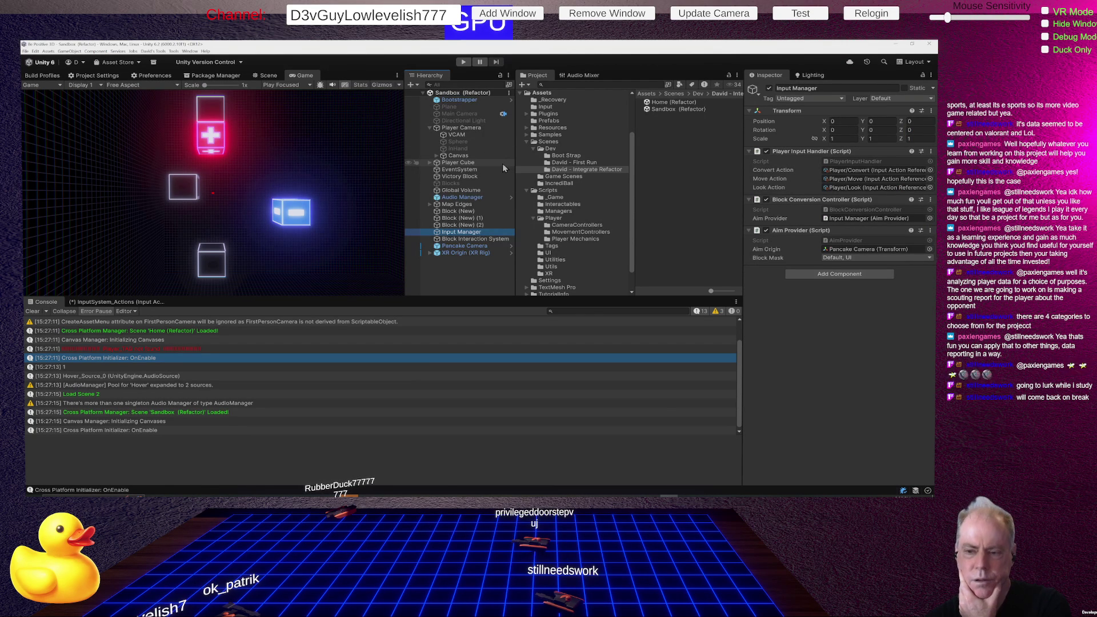
double_click(667, 103)
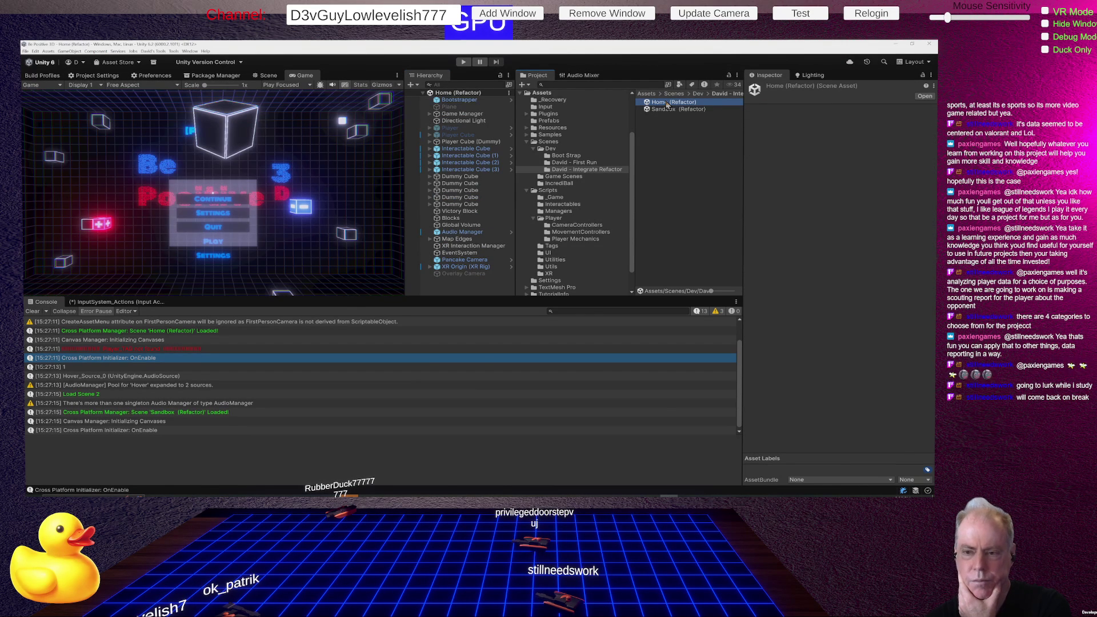
left_click(661, 110)
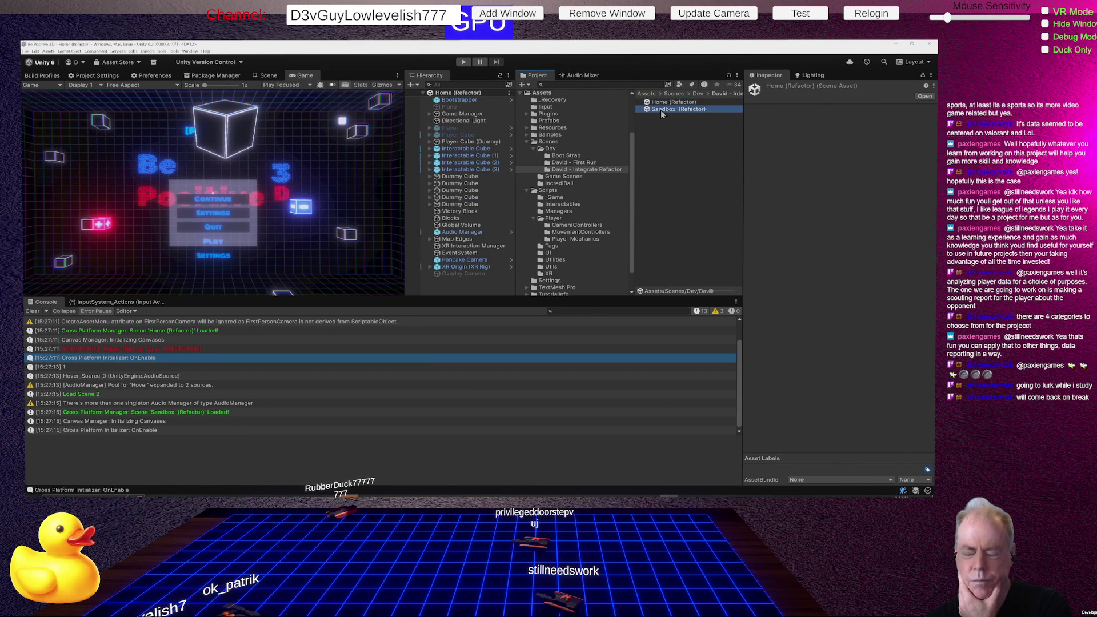
left_click(564, 156)
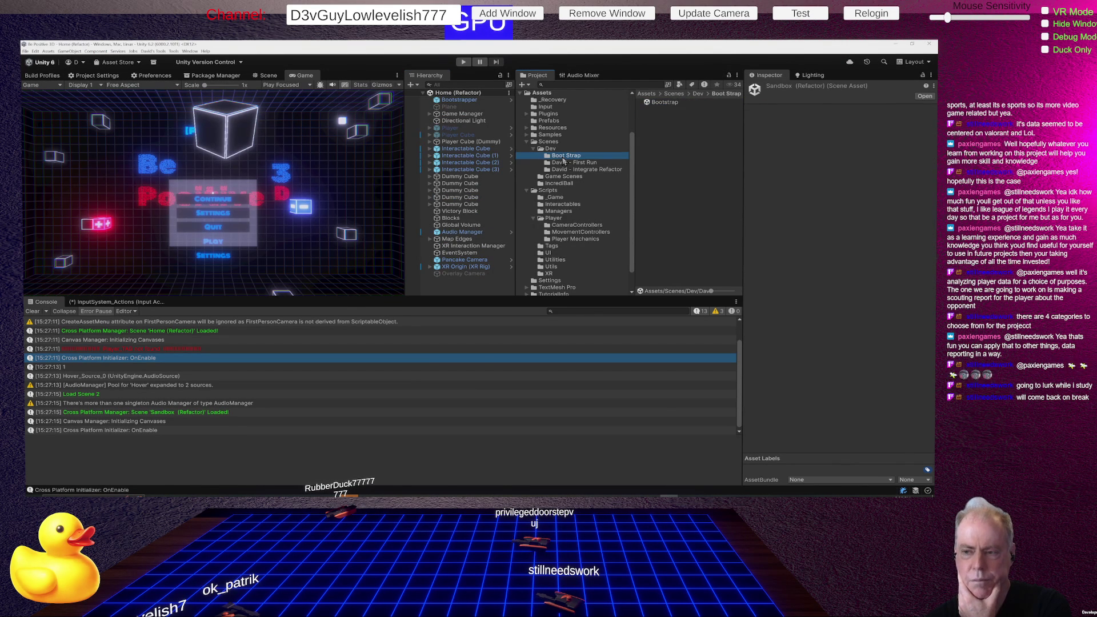
double_click(672, 104)
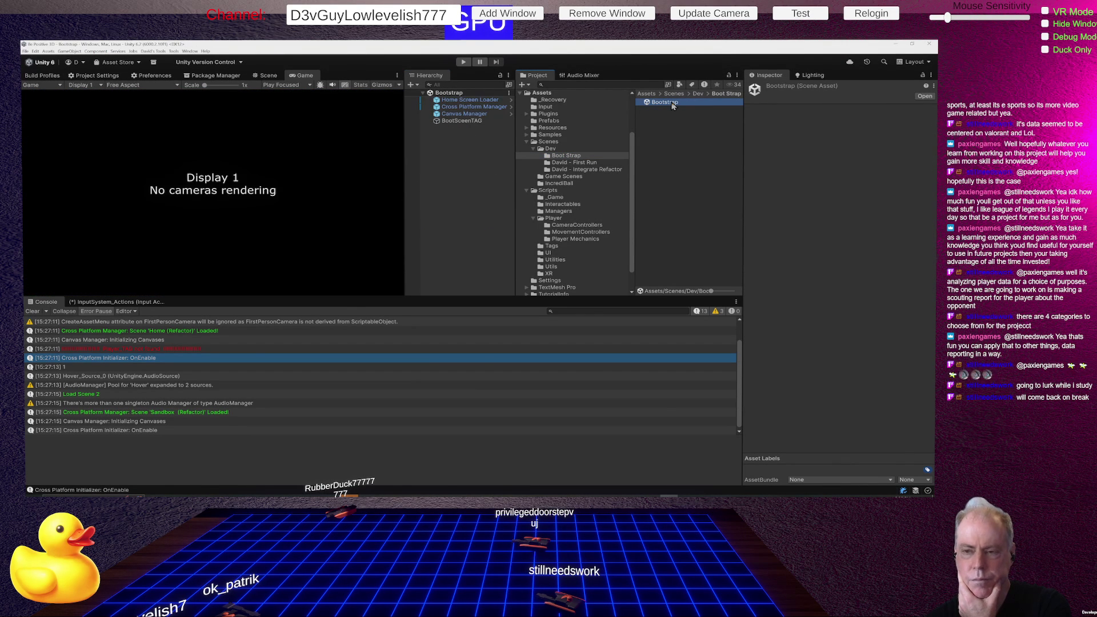
Step: Reopen the Sandbox (Refactor) scene from David - Integrate Refactor and start playing
left_click(598, 170)
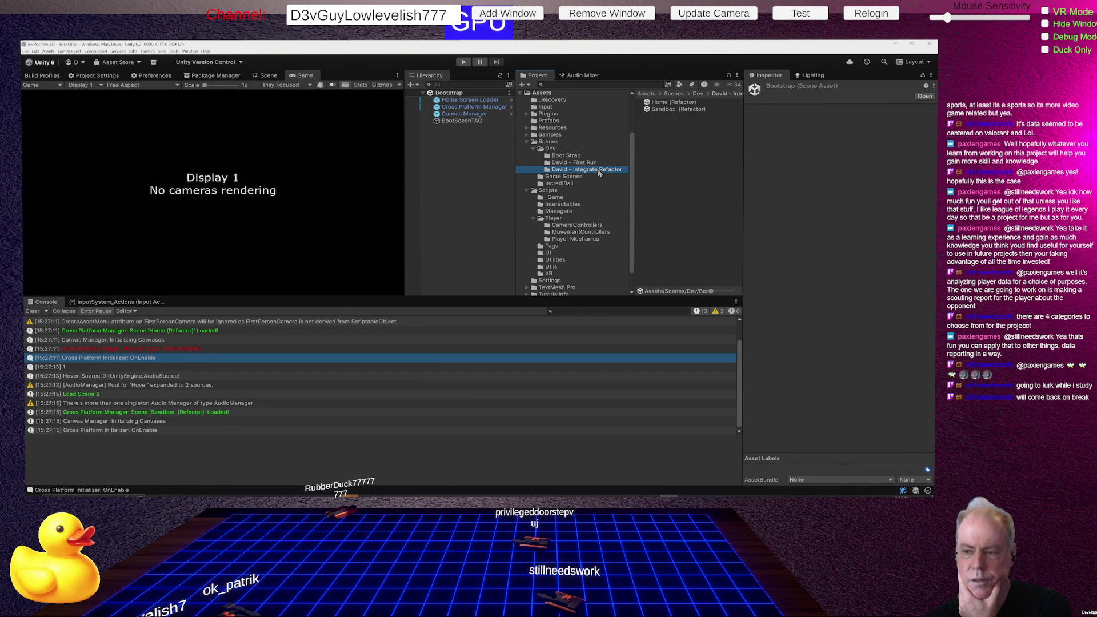
double_click(670, 109)
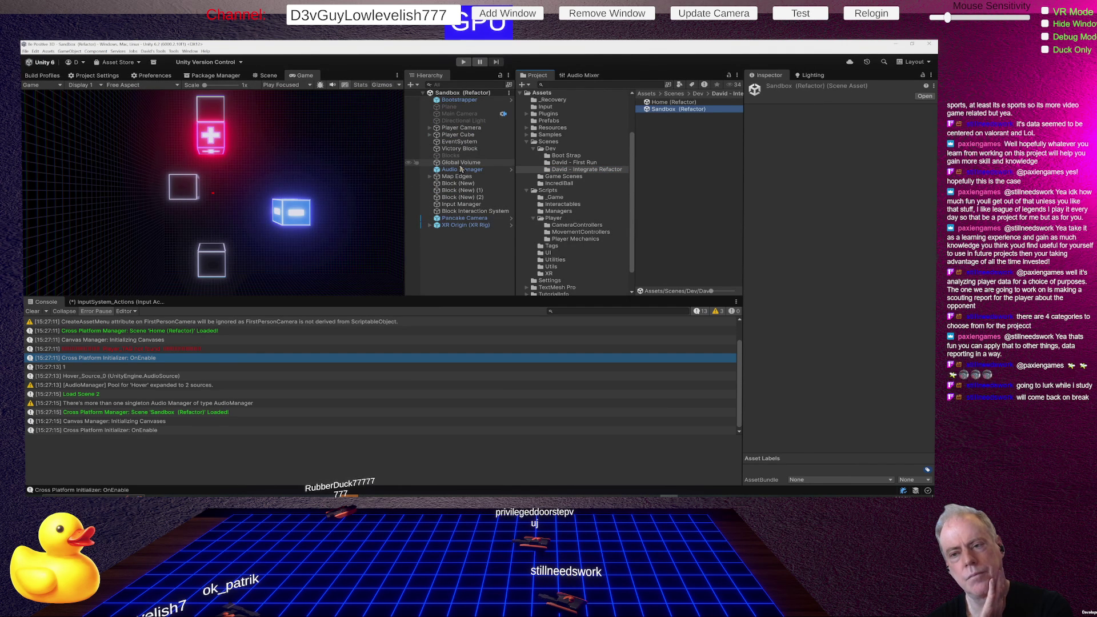
left_click(463, 62)
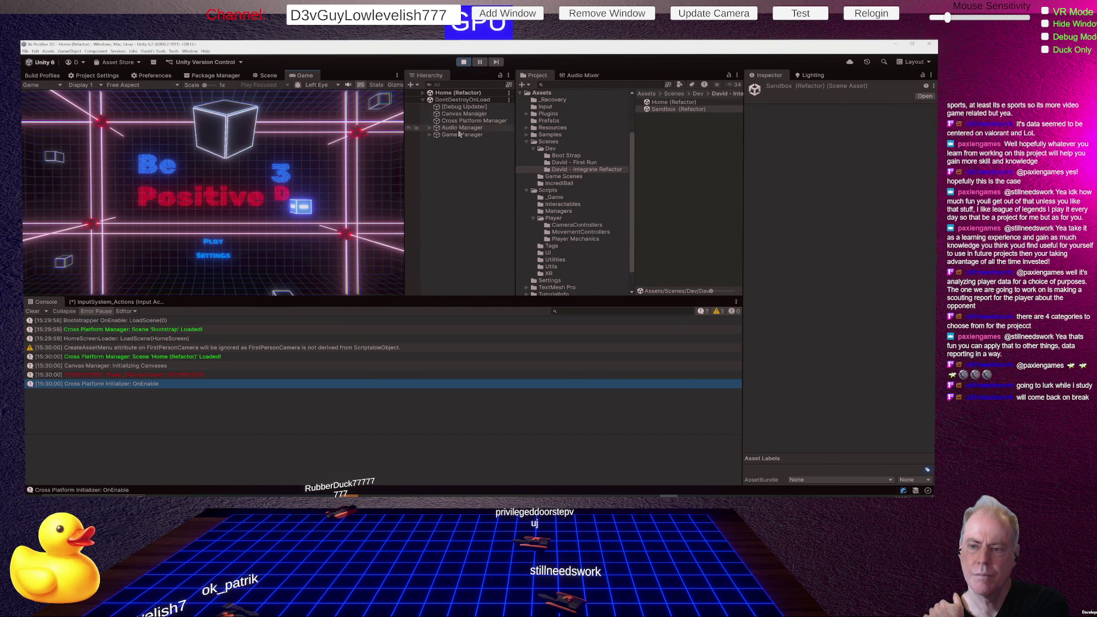
Step: Expand Home (Refactor) in the Hierarchy and start the game from the home menu
left_click(423, 94)
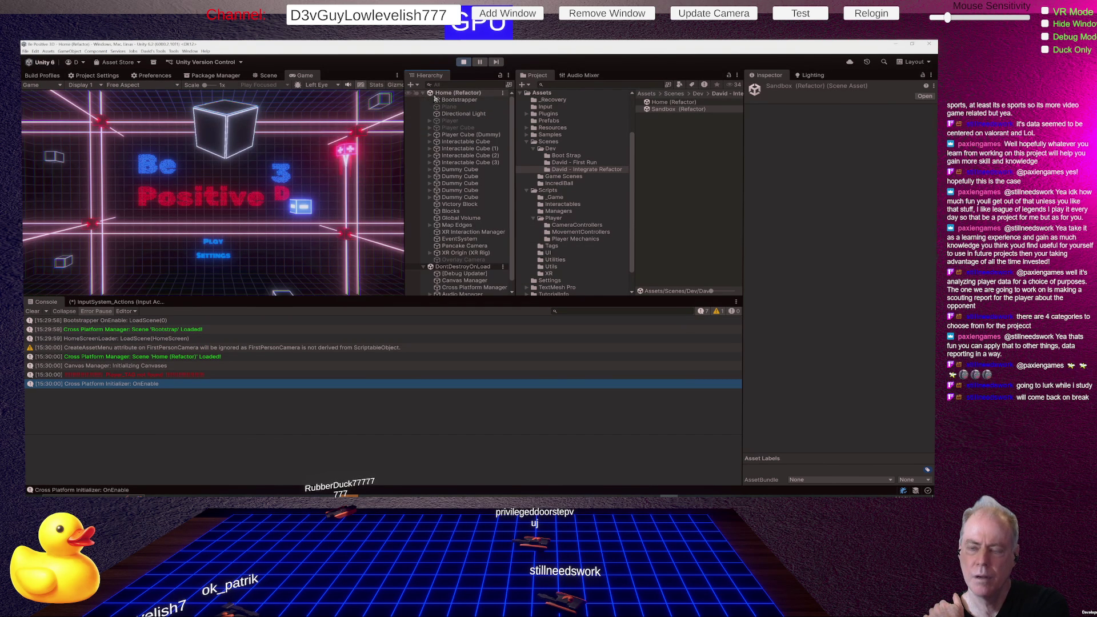
scroll(471, 192, "down", 1)
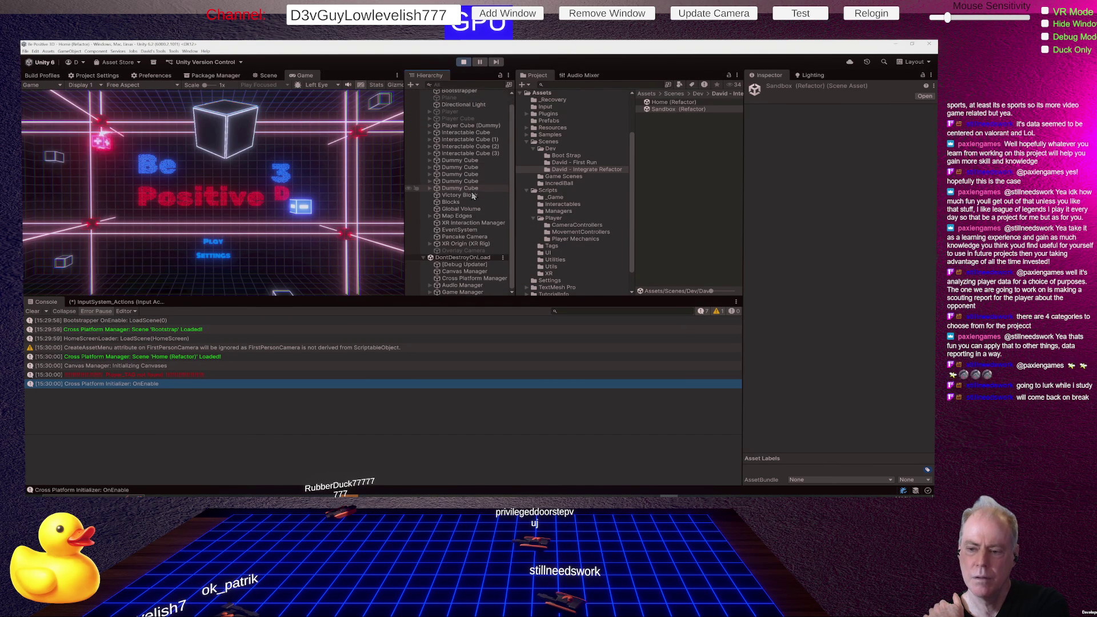
left_click(220, 245)
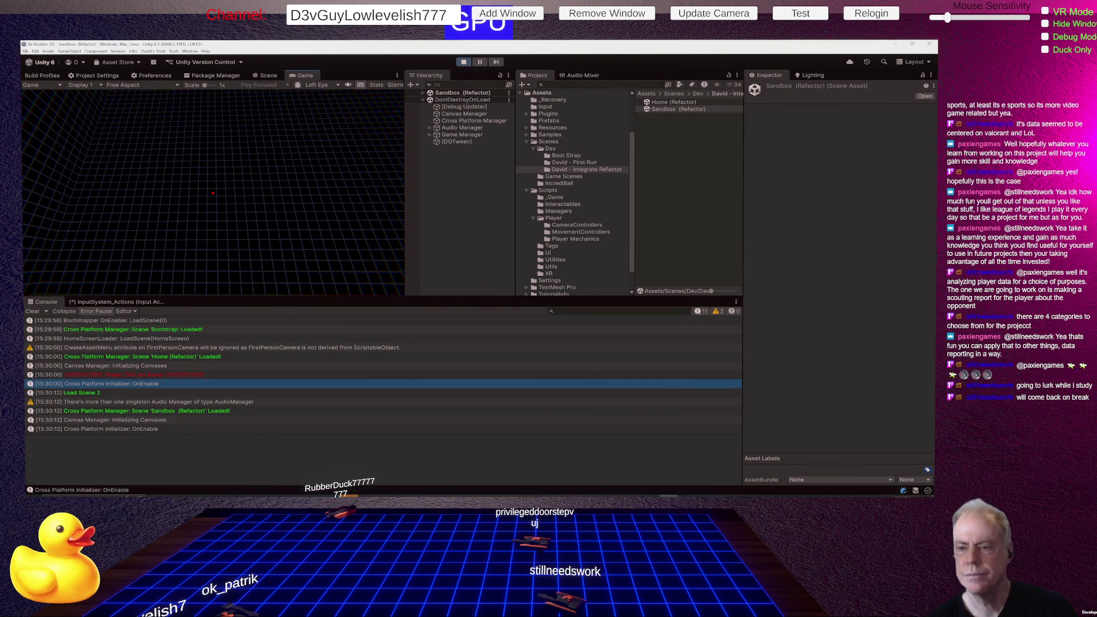
Step: List the loaded Sandbox (Refactor) scene's objects and open the in-game pause menu
mouse_move(213, 193)
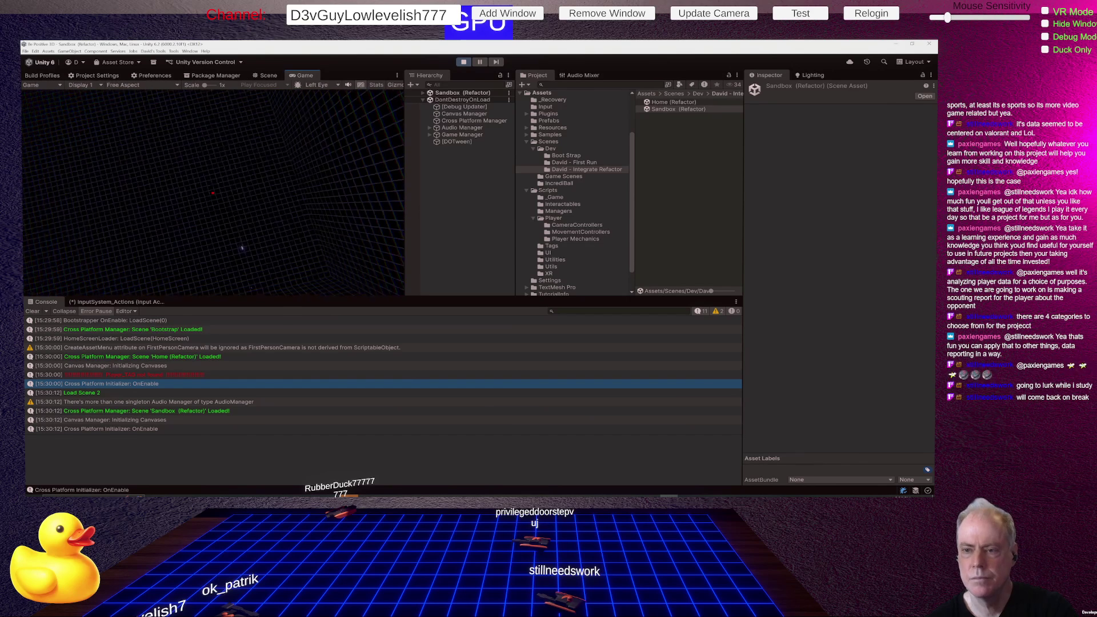
left_click(423, 93)
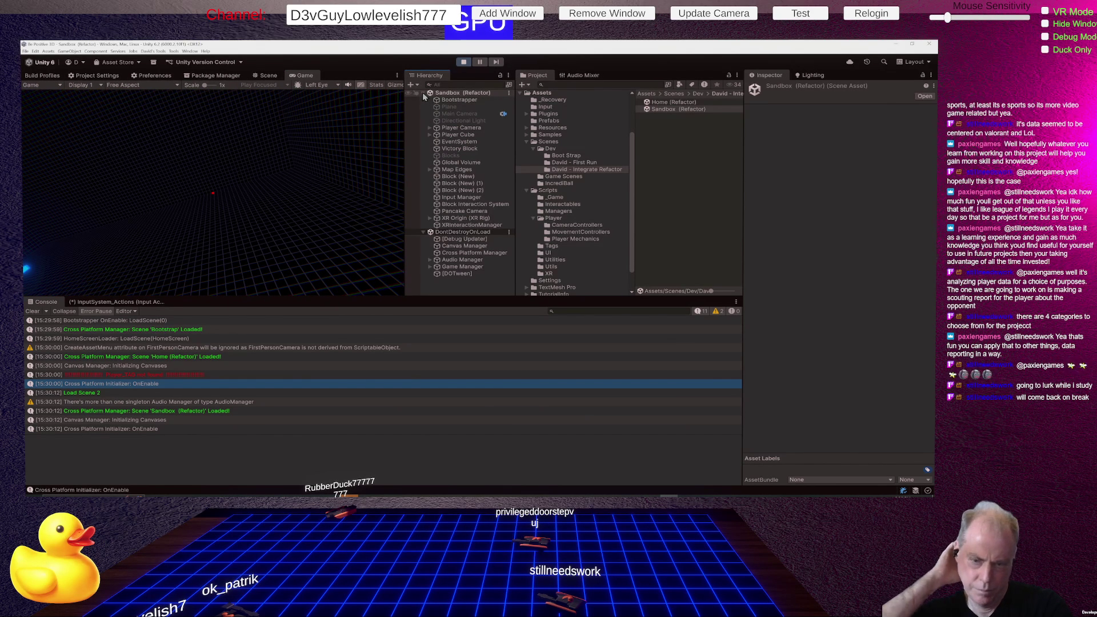
left_click(241, 183)
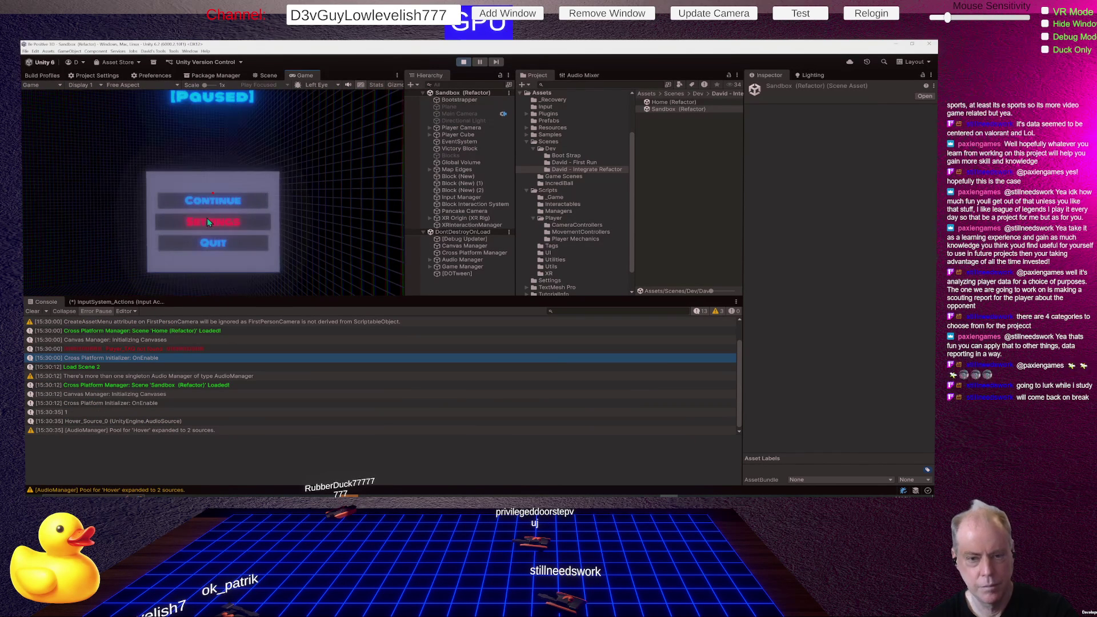
Step: Resume the game and browse the XR Origin, Player Camera, Player Cube and Input Manager objects
left_click(207, 221)
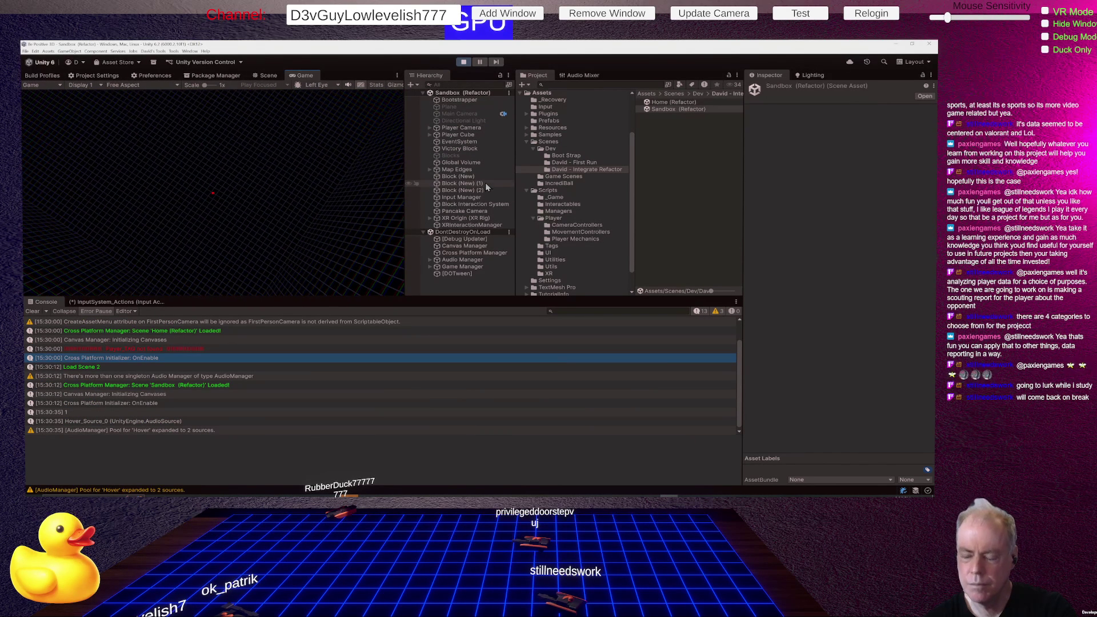
left_click(430, 219)
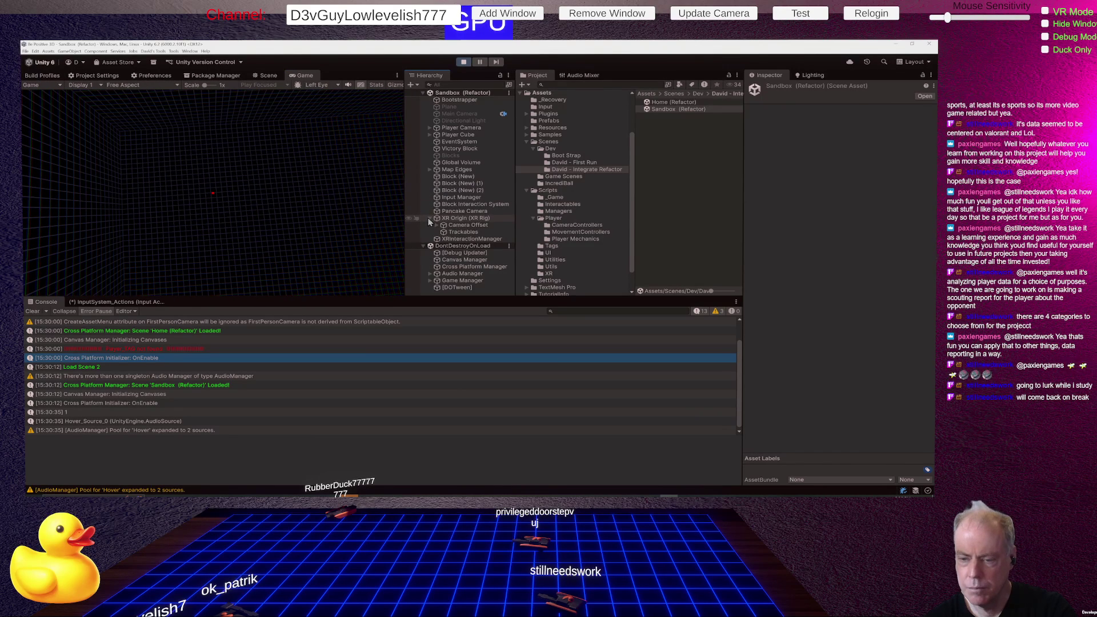
left_click(430, 219)
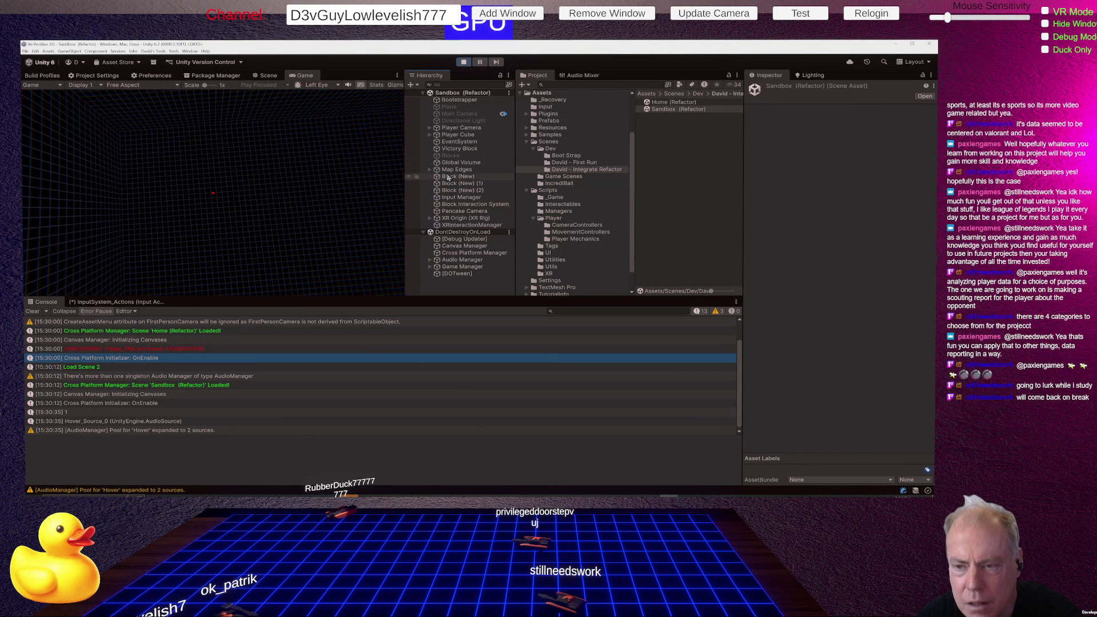
left_click(429, 128)
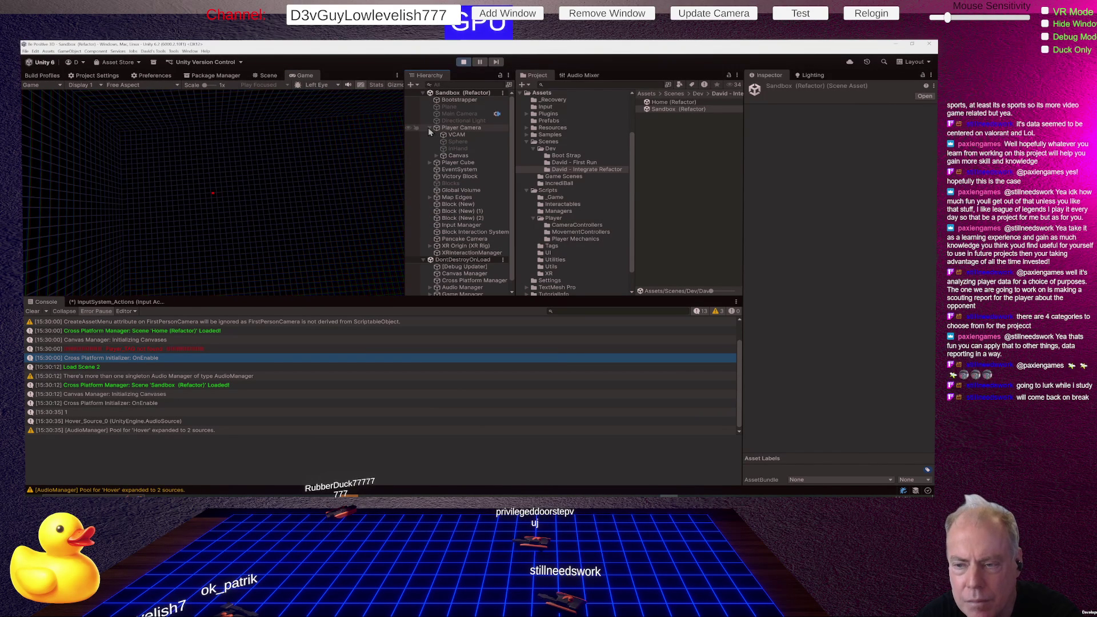
left_click(429, 164)
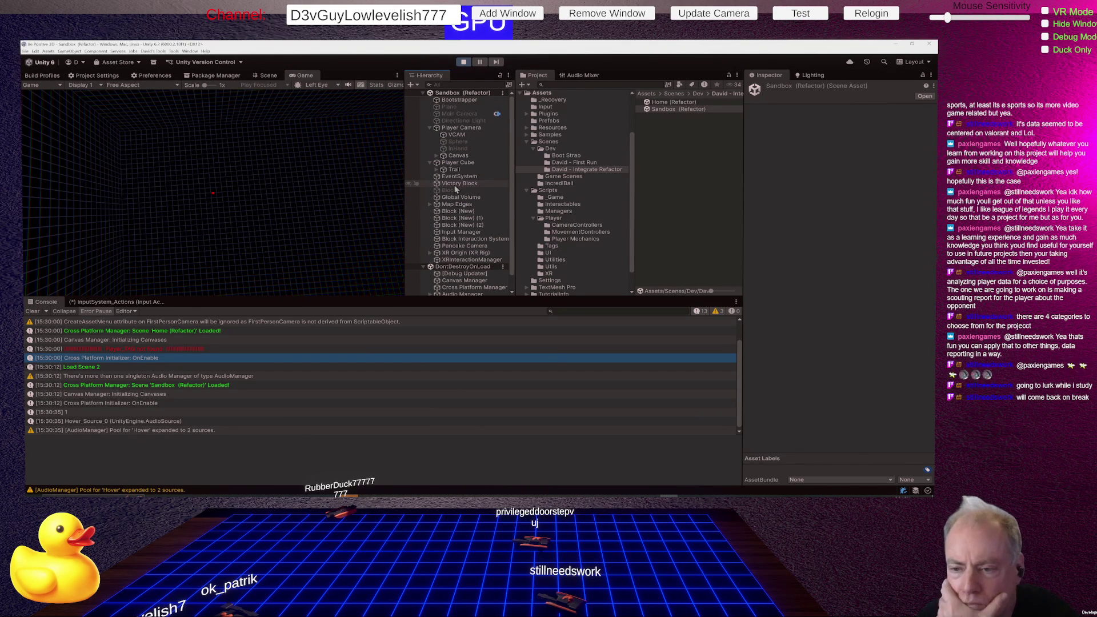
scroll(479, 194, "down", 1)
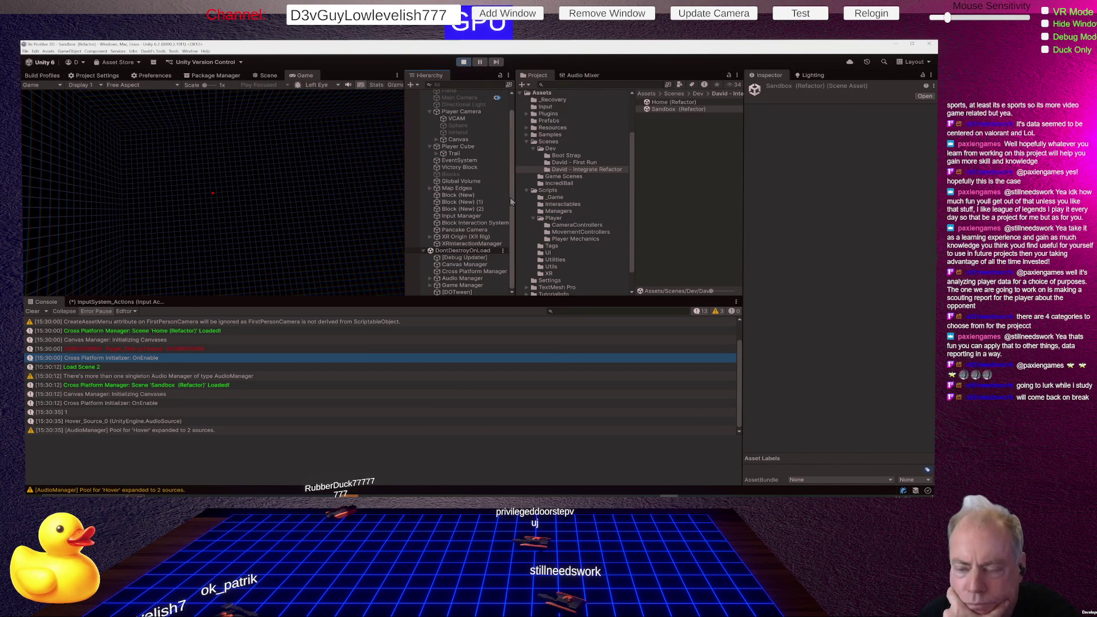
left_click(430, 237)
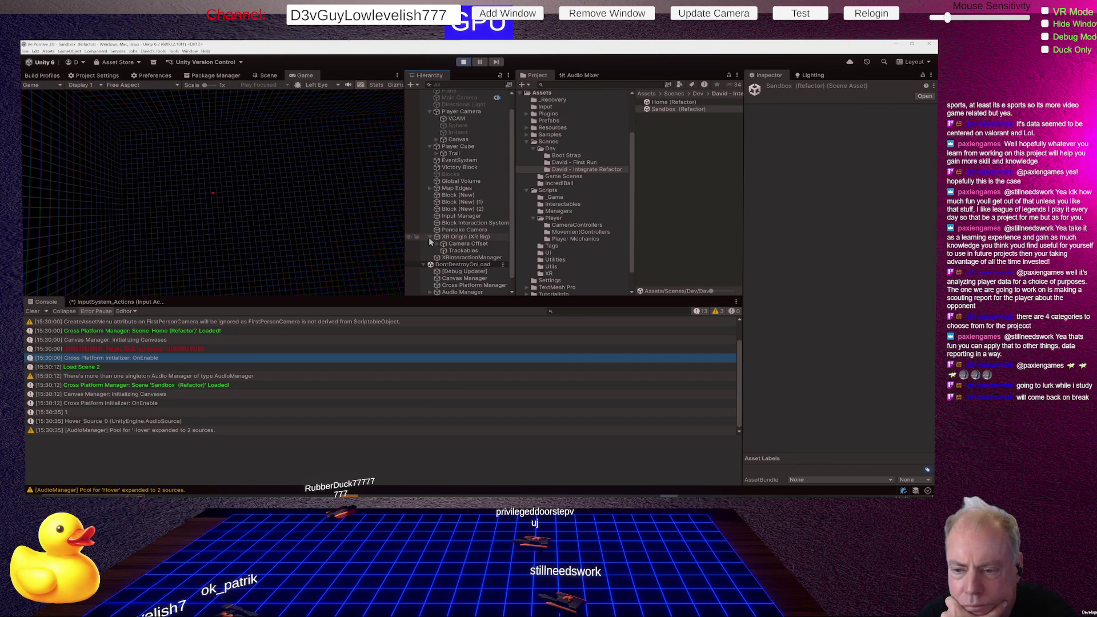
left_click(430, 238)
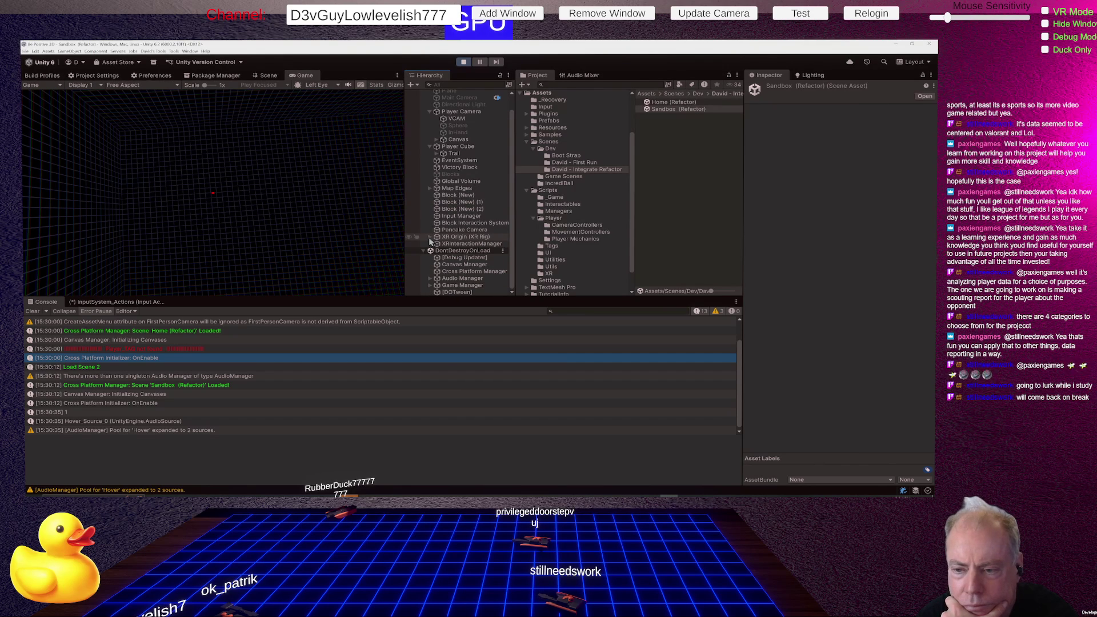
left_click(460, 218)
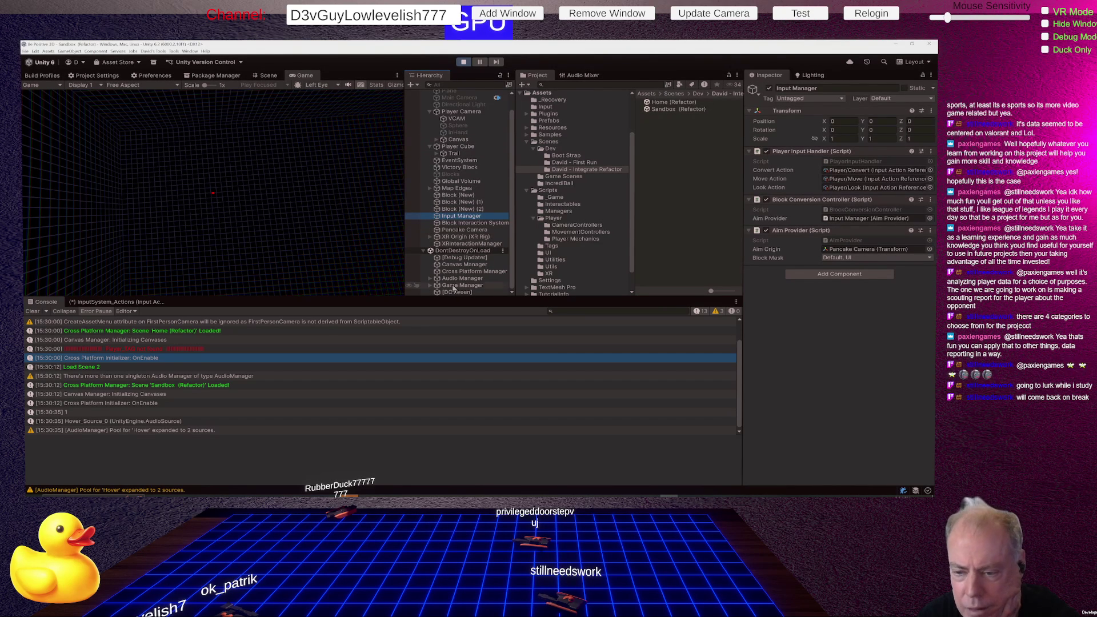
Step: Expand Game Manager and its Game Canvas to show the All Panels child
left_click(430, 285)
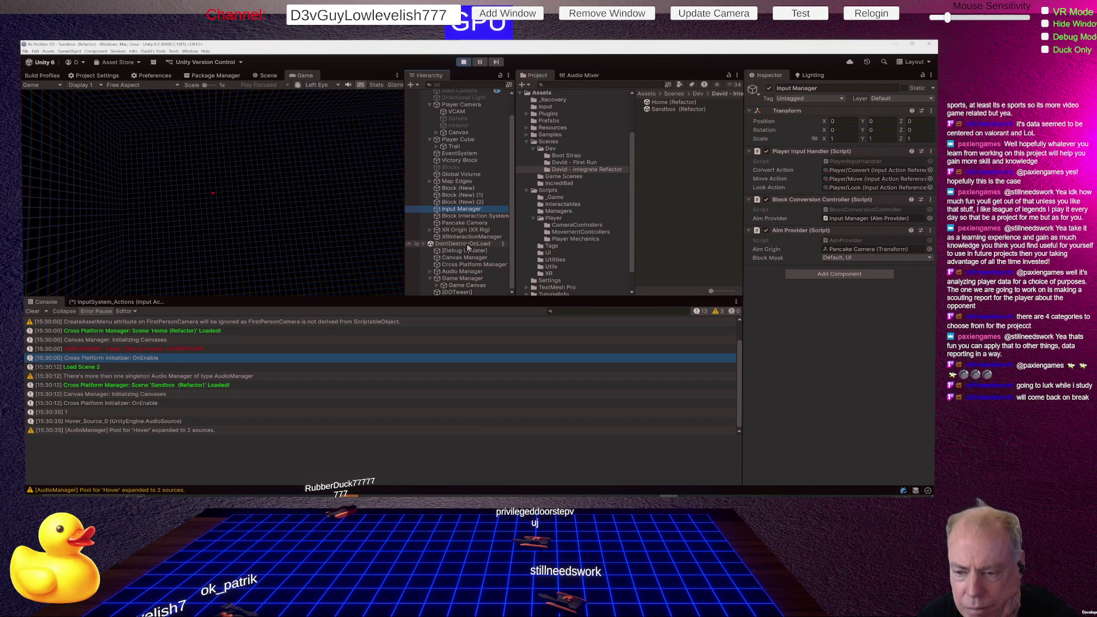
left_click(438, 285)
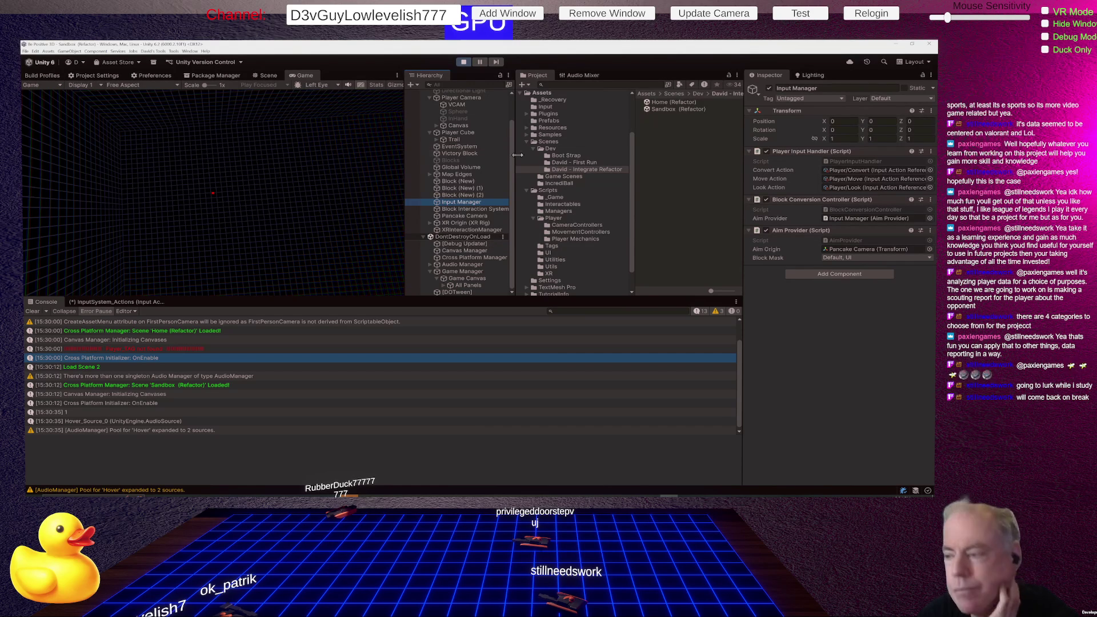
key("alt+Tab")
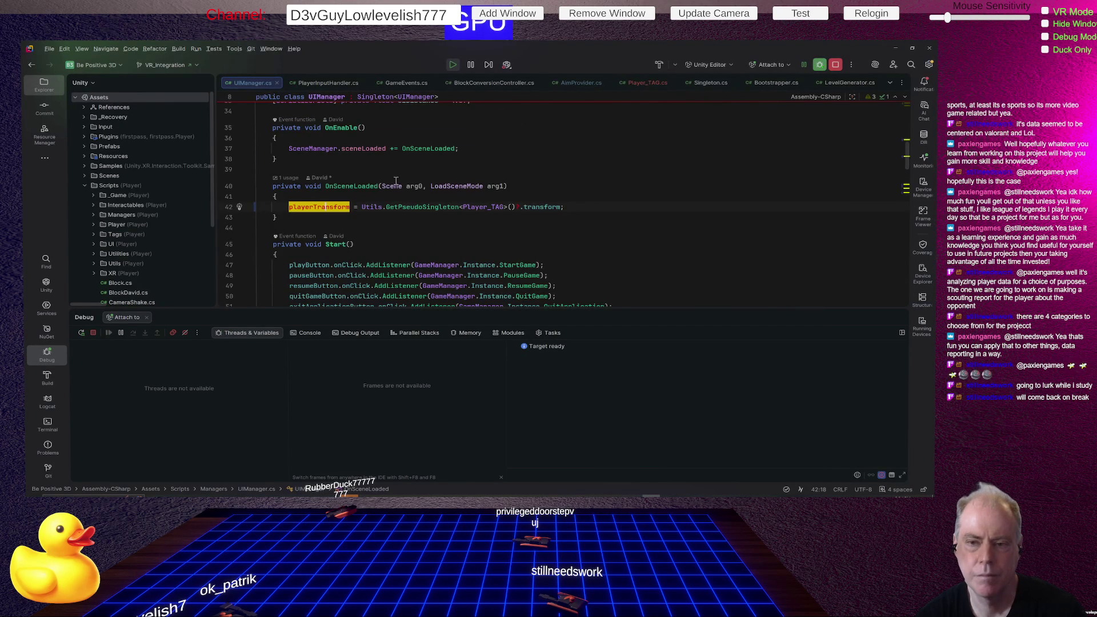
Step: Find UIManager's three usages in Rider, then inspect Game Manager's UI Manager component in Unity
scroll(335, 140, "up", 10)
right_click(327, 138)
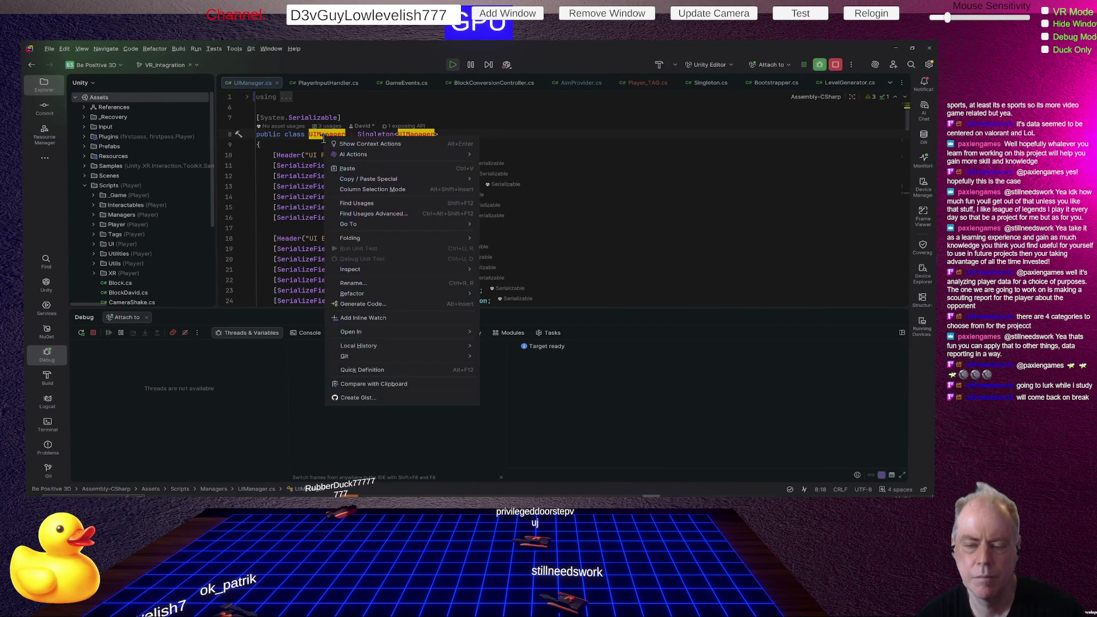
left_click(378, 204)
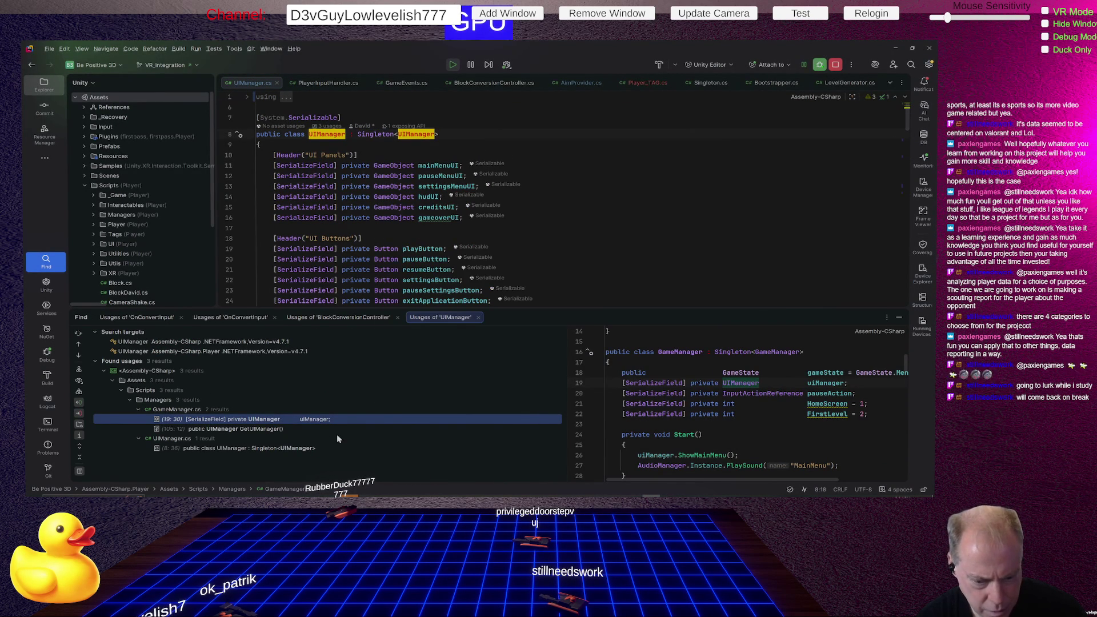
key("alt+Tab")
left_click(463, 271)
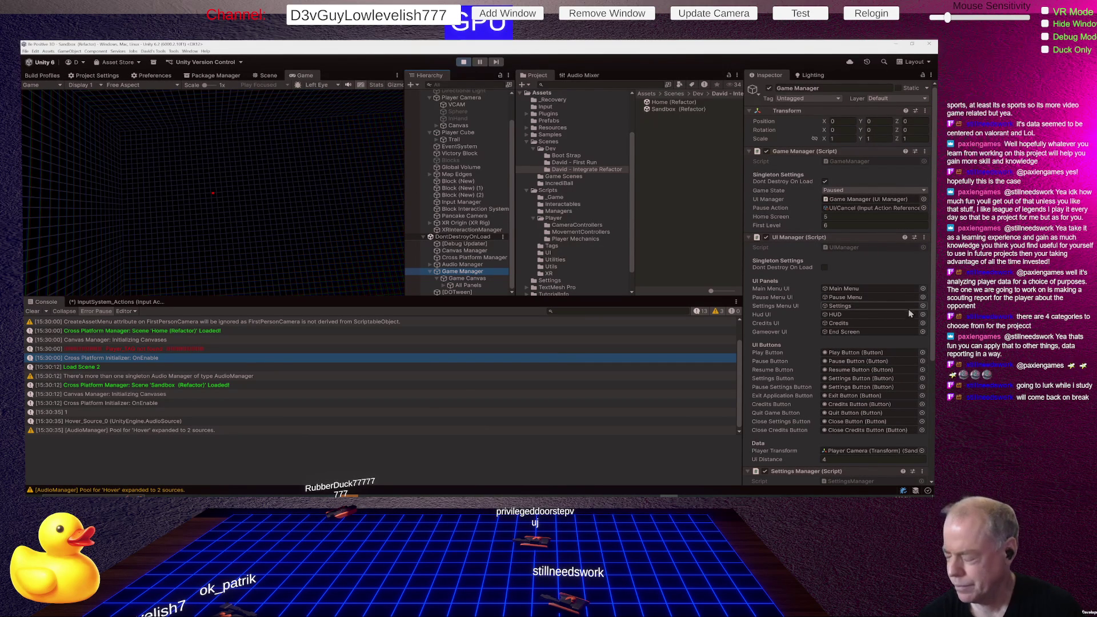
Step: Stop play mode and select the Sandbox (Refactor) and Home (Refactor) scene assets
scroll(910, 311, "down", 2)
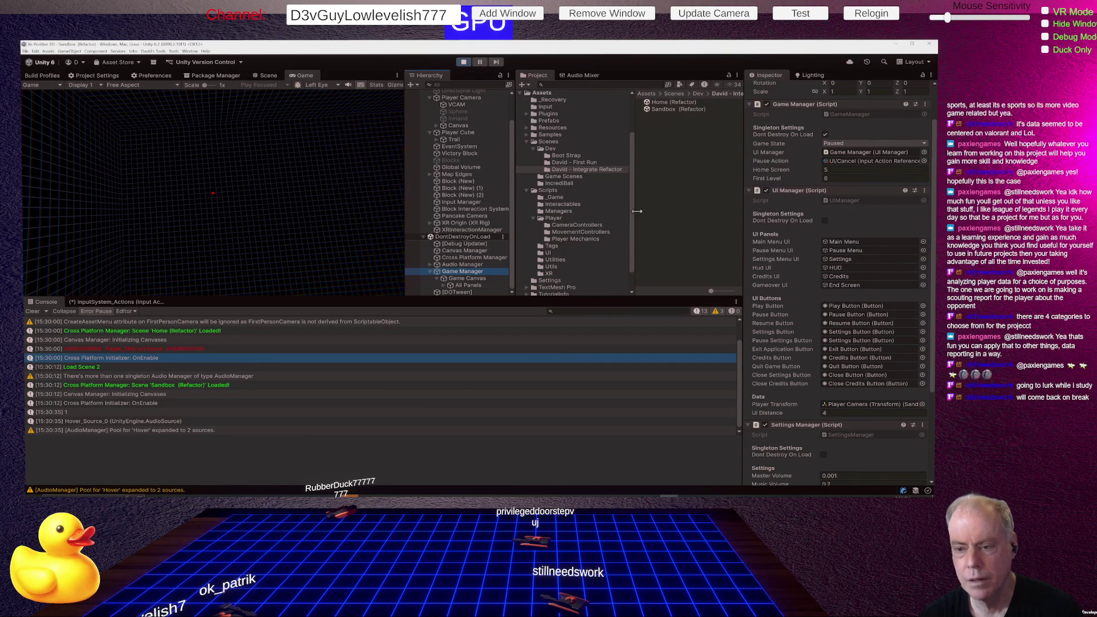
scroll(449, 152, "up", 3)
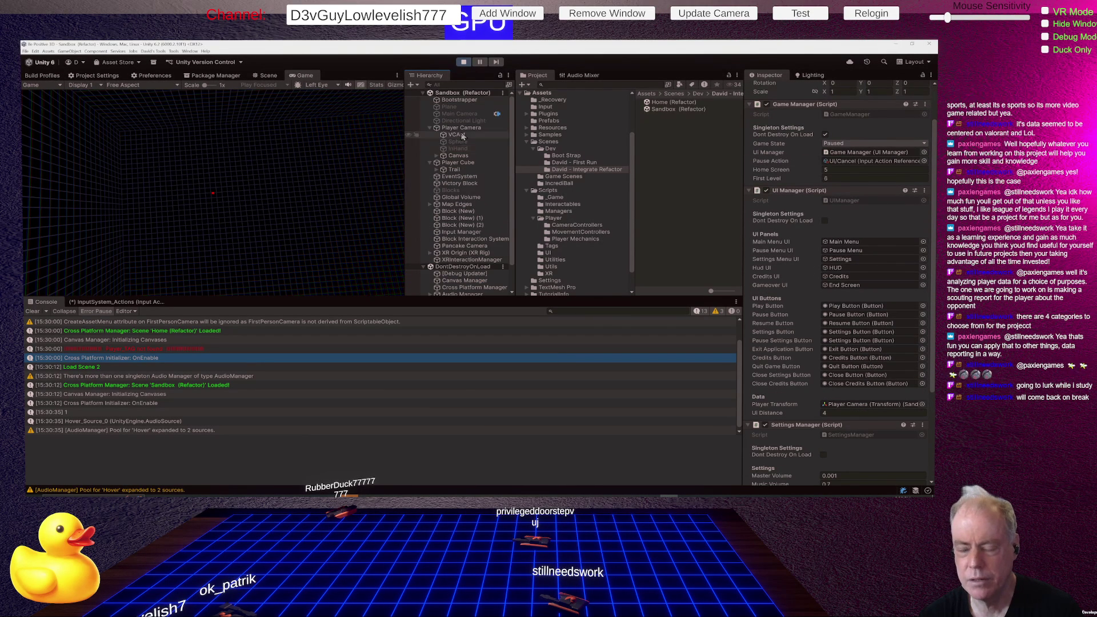
left_click(463, 62)
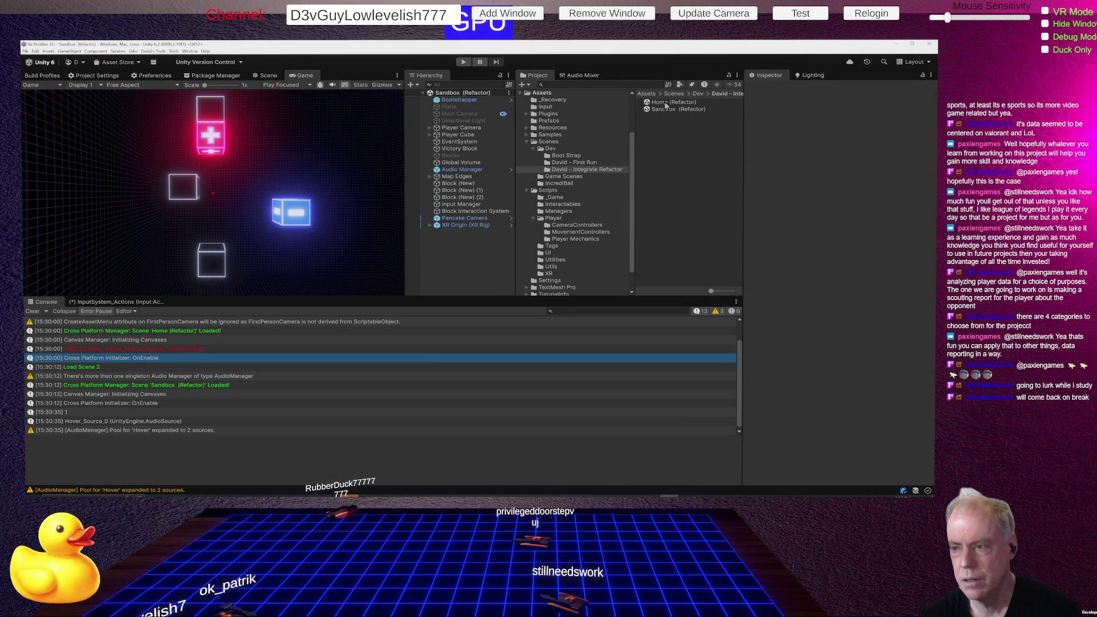
left_click(664, 109)
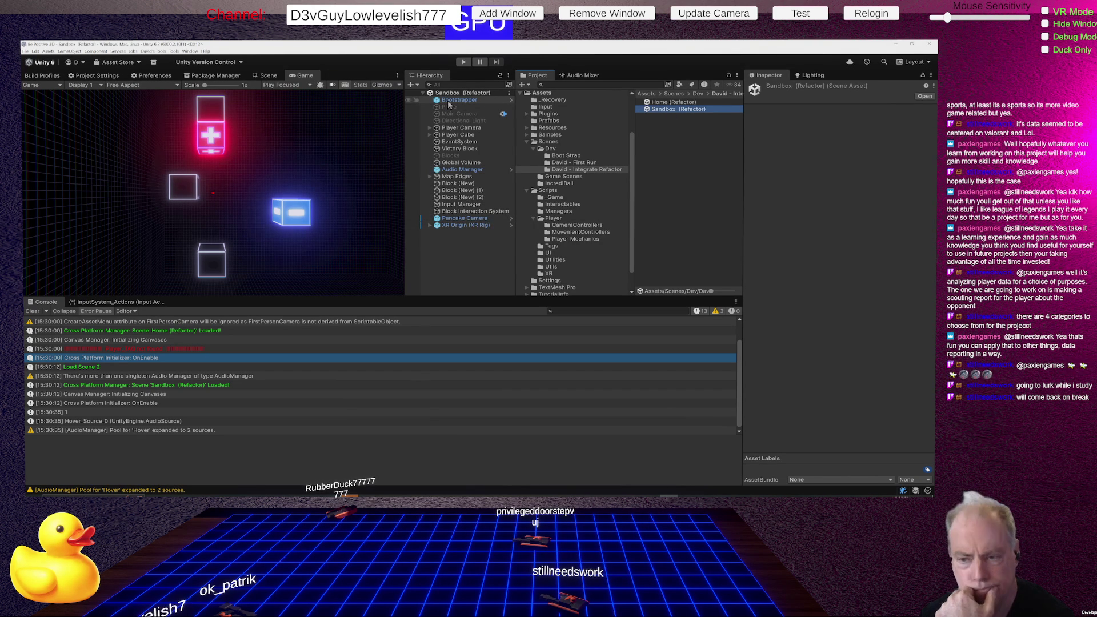
left_click(669, 104)
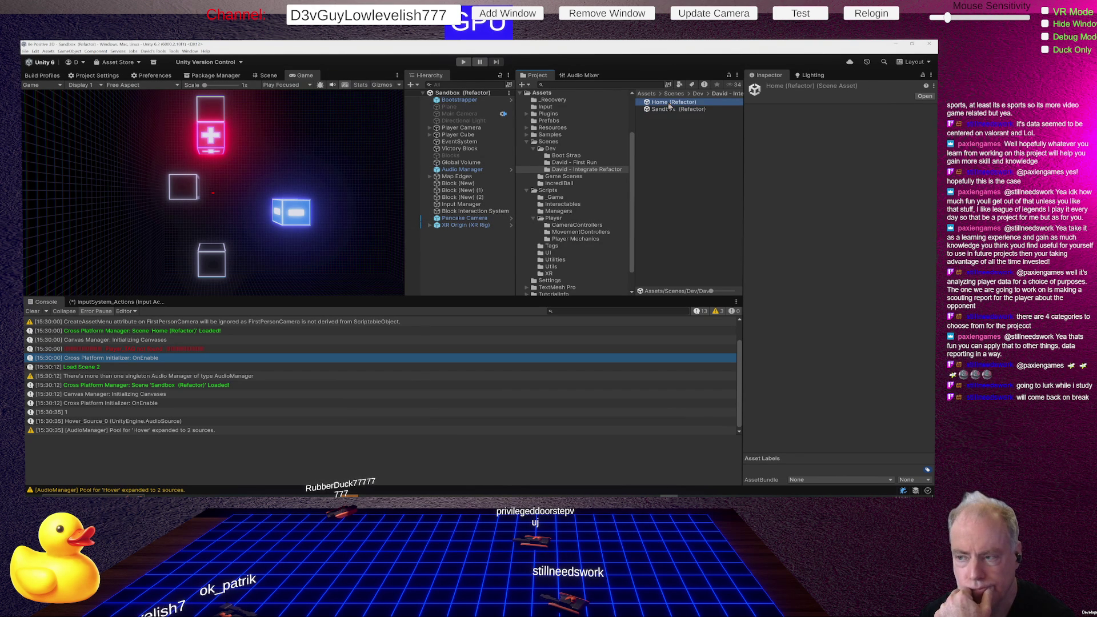
Step: Open the Bootstrap scene, then Sandbox (Refactor), and finally Home (Refactor)
left_click(569, 155)
double_click(667, 103)
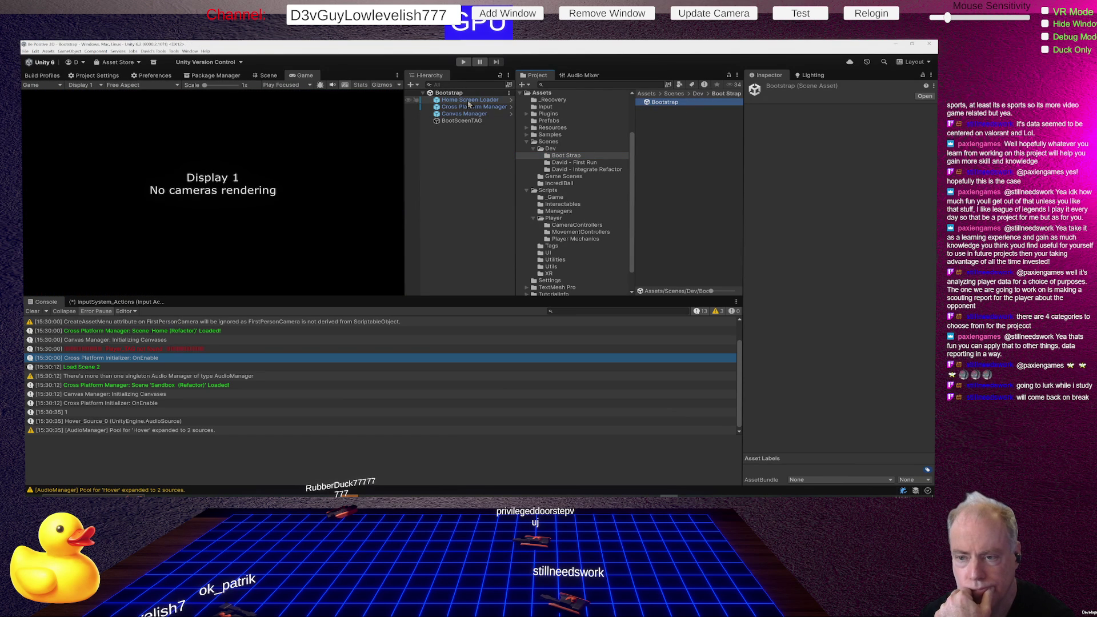
left_click(581, 171)
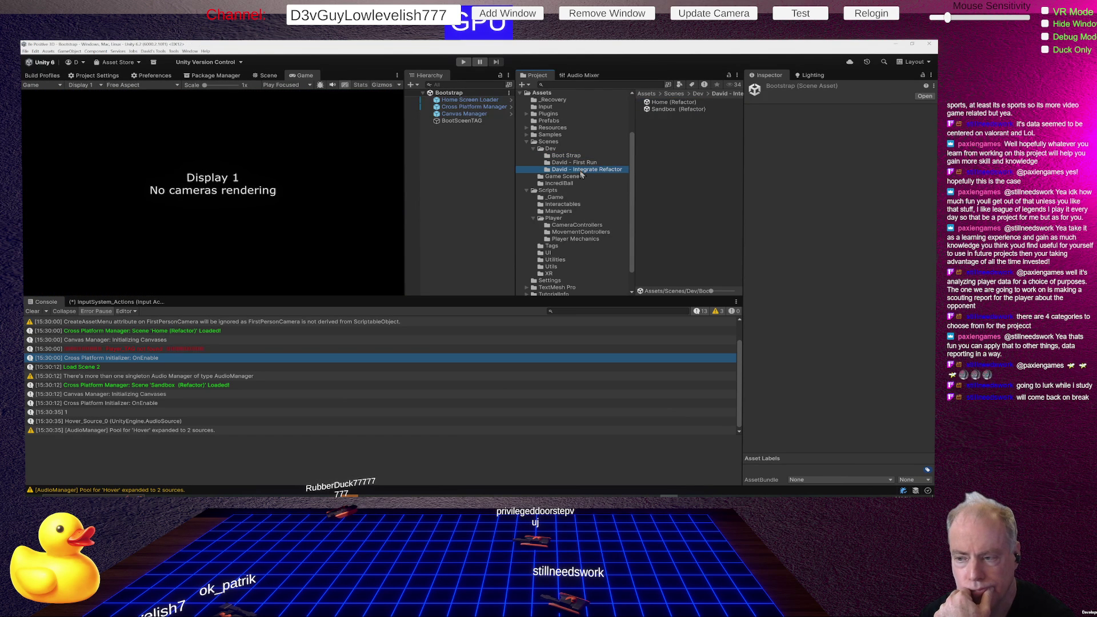
double_click(663, 109)
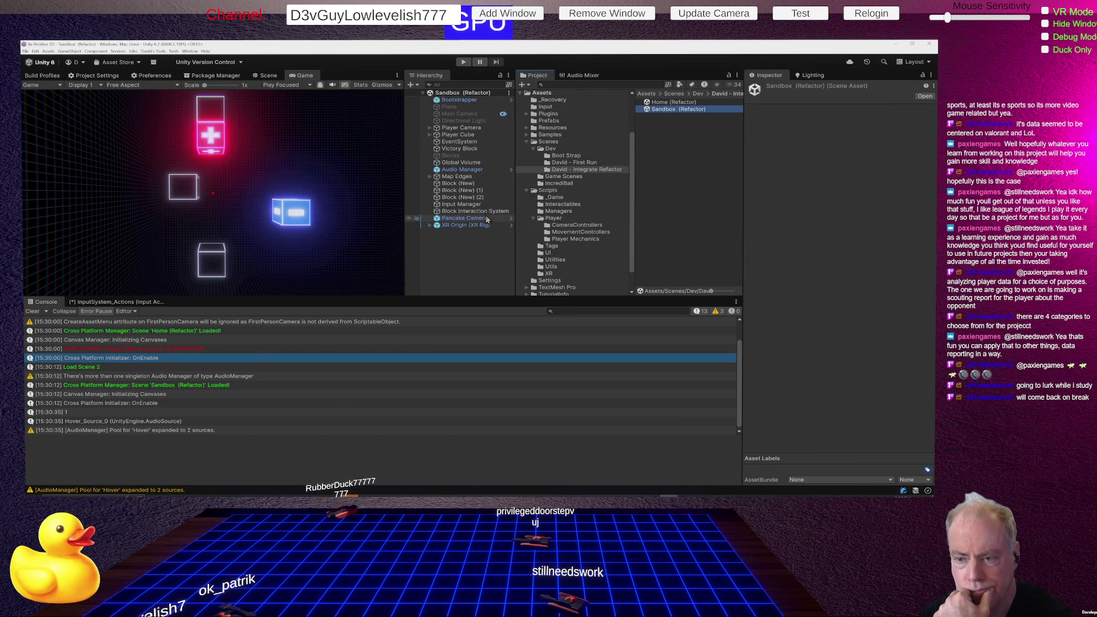
double_click(667, 102)
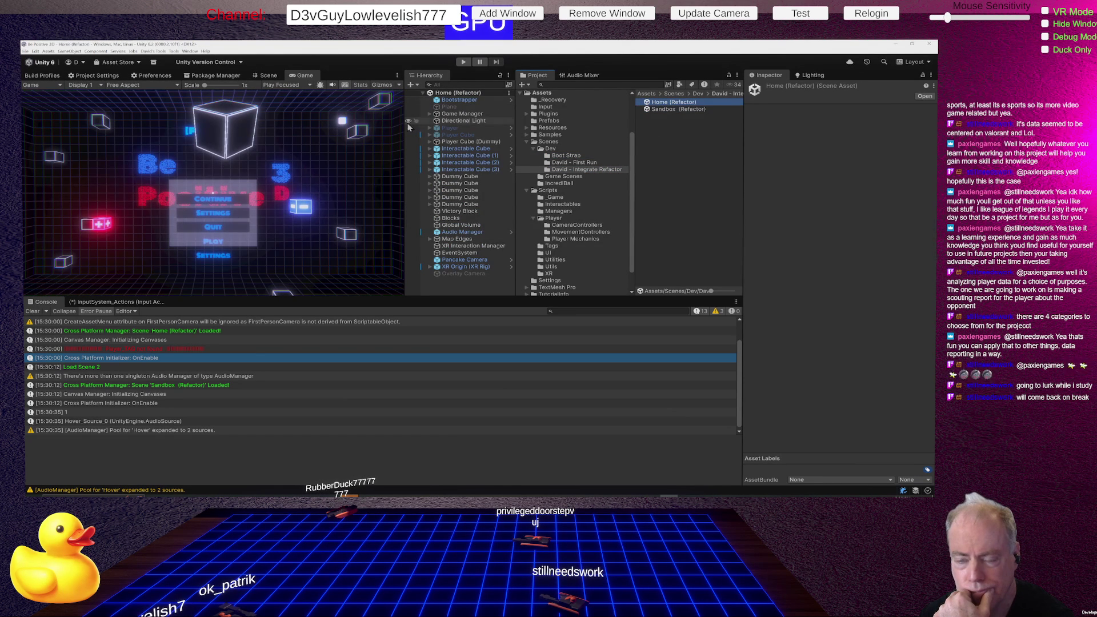
Step: Review the Home scene Game Manager's UI Manager fields, noting Player Transform is None
left_click(474, 114)
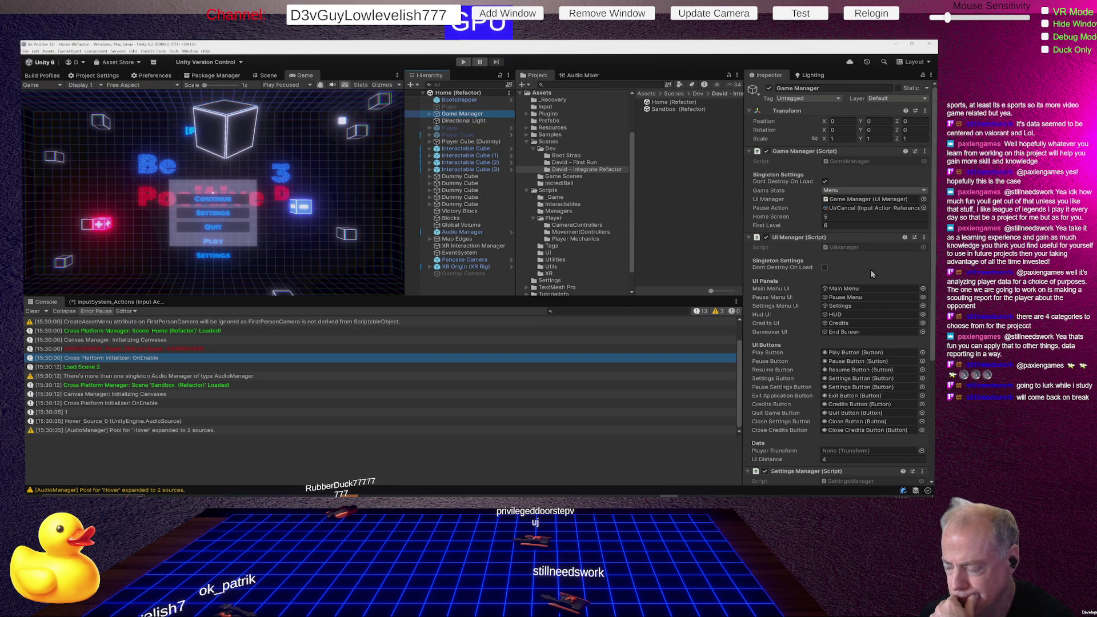
scroll(870, 269, "down", 5)
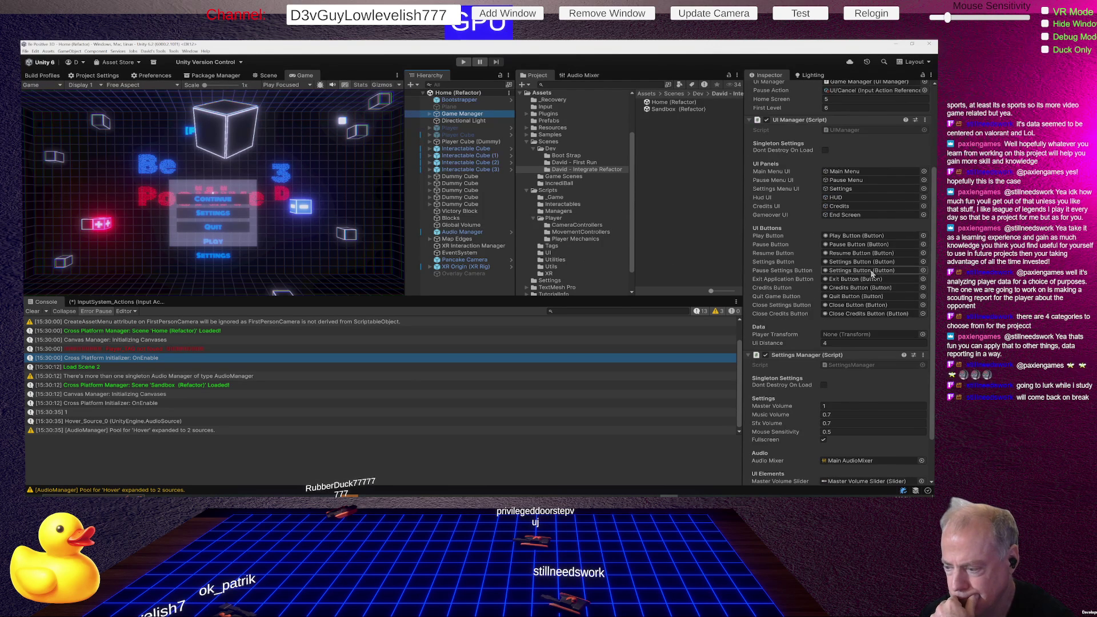
scroll(870, 273, "up", 5)
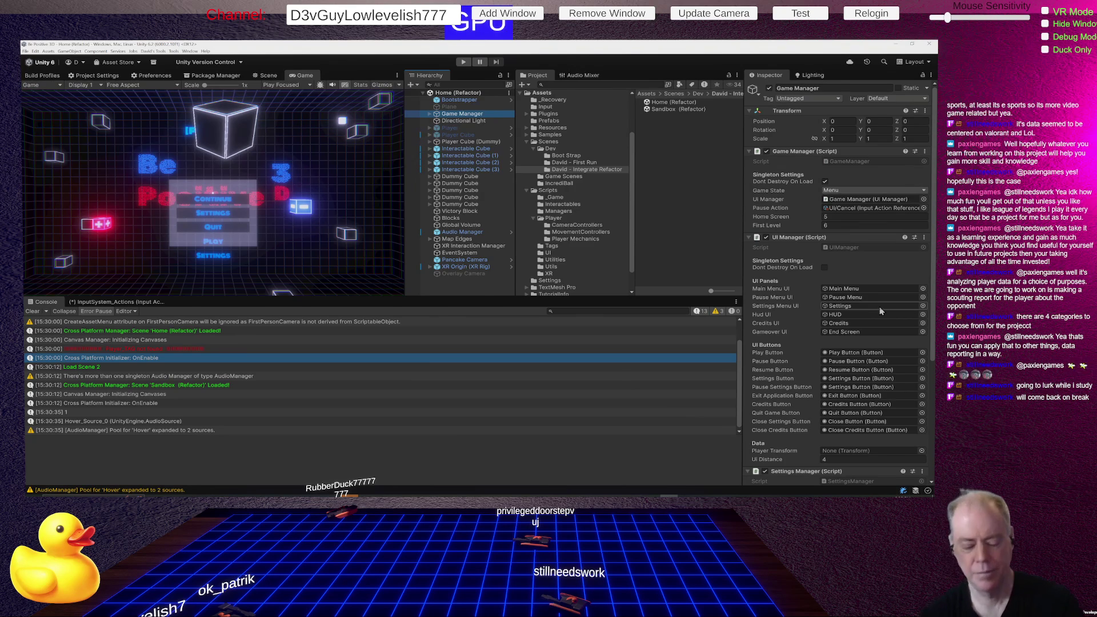
key("alt+Tab")
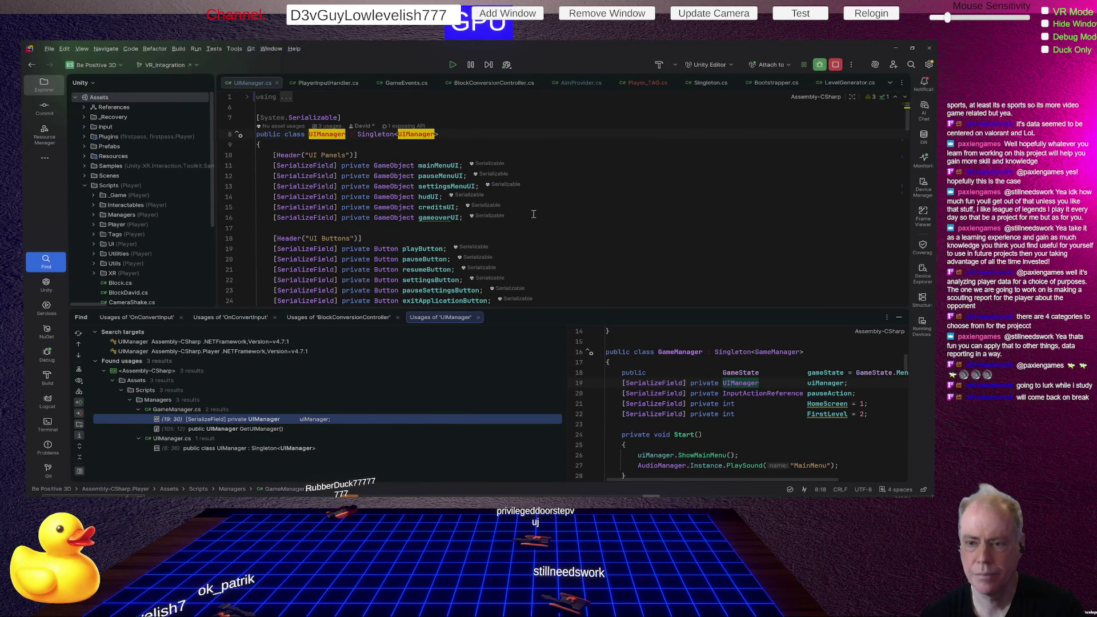
Step: Highlight every use of the playerTransform field in UIManager.cs, then switch to Sourcetree
scroll(603, 195, "down", 6)
scroll(603, 194, "down", 2)
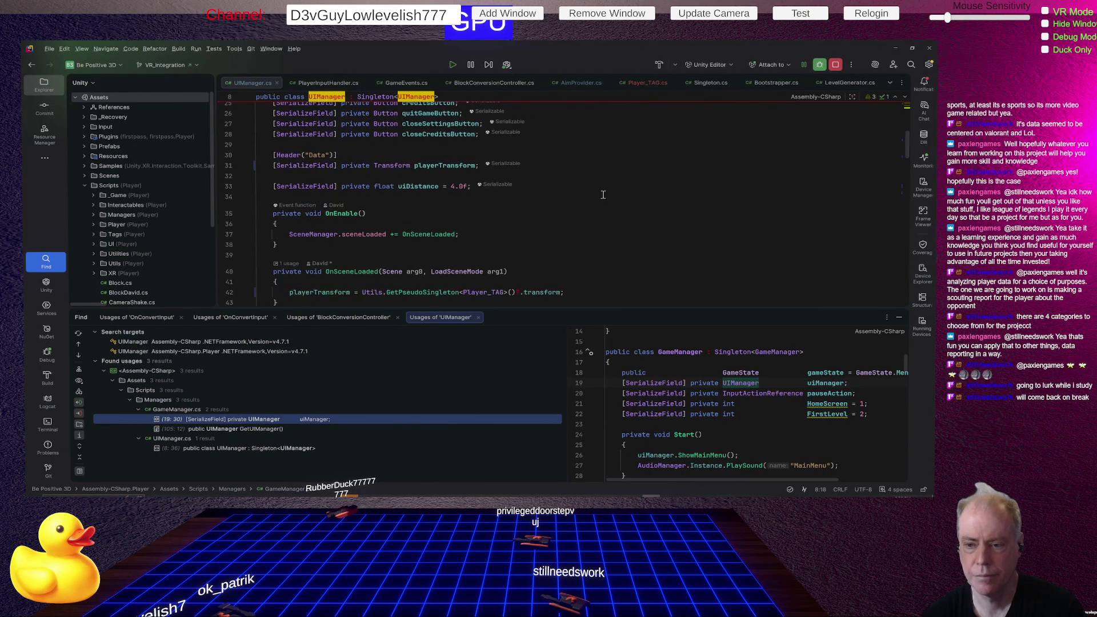
left_click(444, 166)
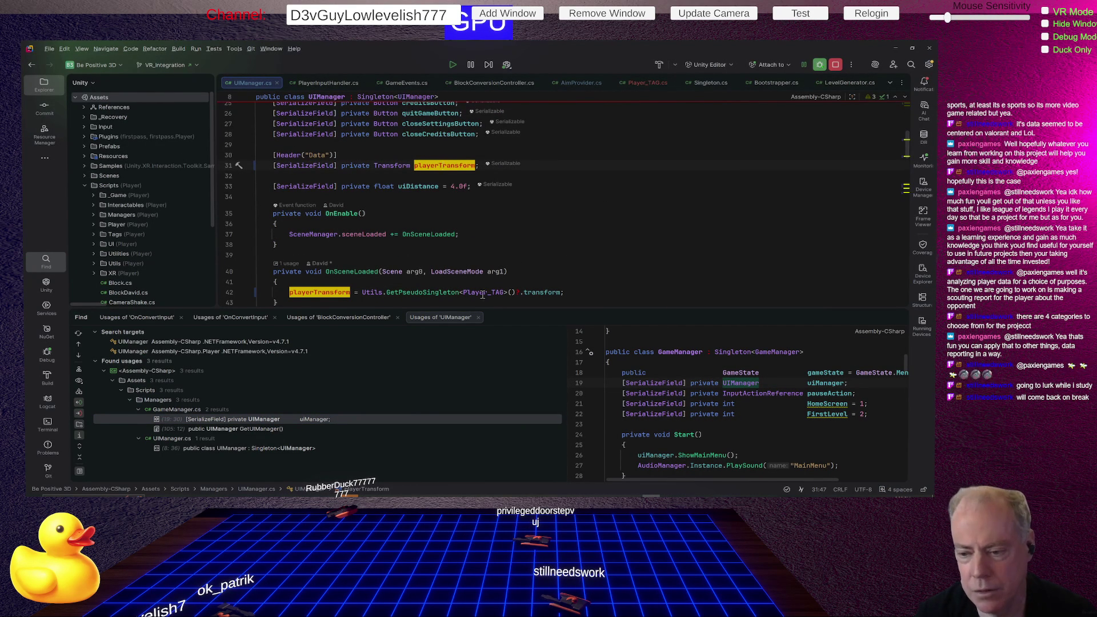
key("alt+Tab")
key("alt+Tab")
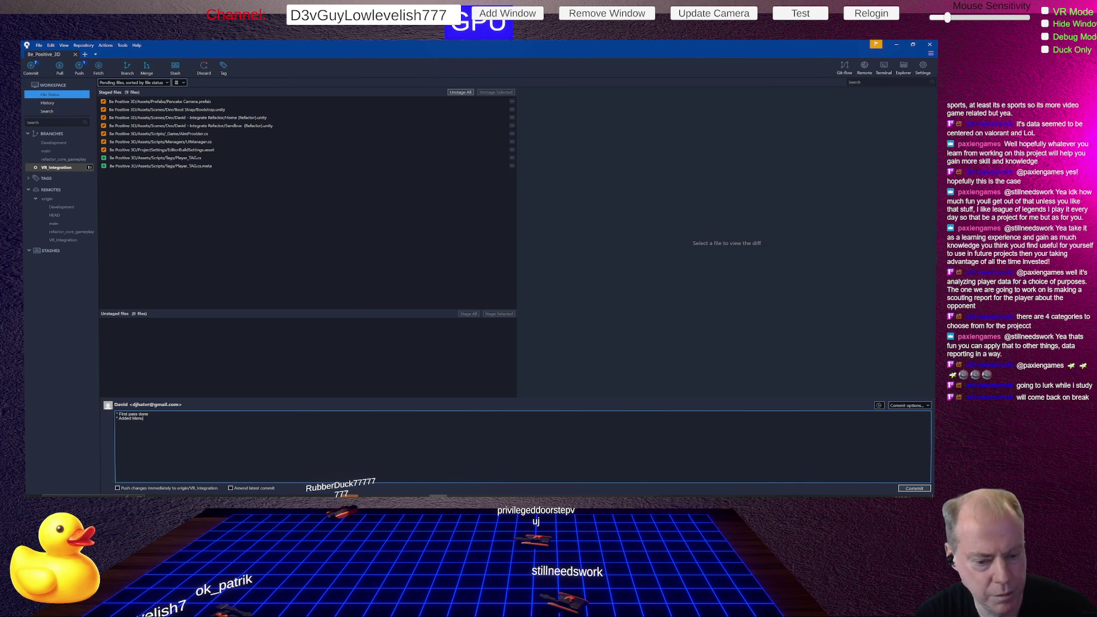
Step: Commit as 'First pass done, Added Menu Scene' and push VR_Integration to origin
key("BackSpace")
key("BackSpace")
key("BackSpace")
type("Scene")
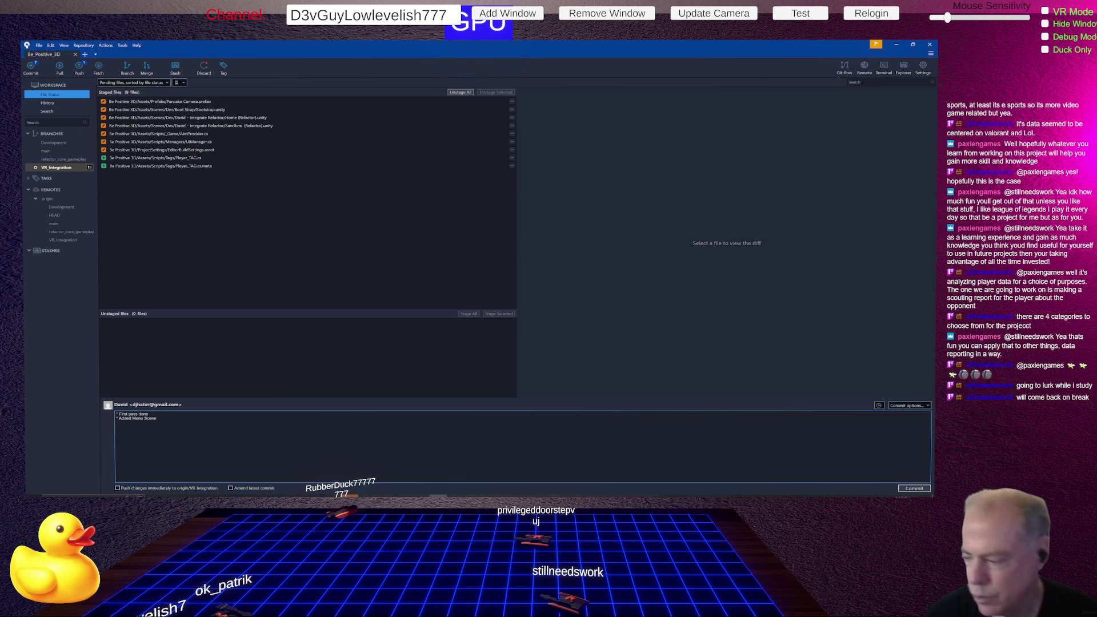
left_click(902, 489)
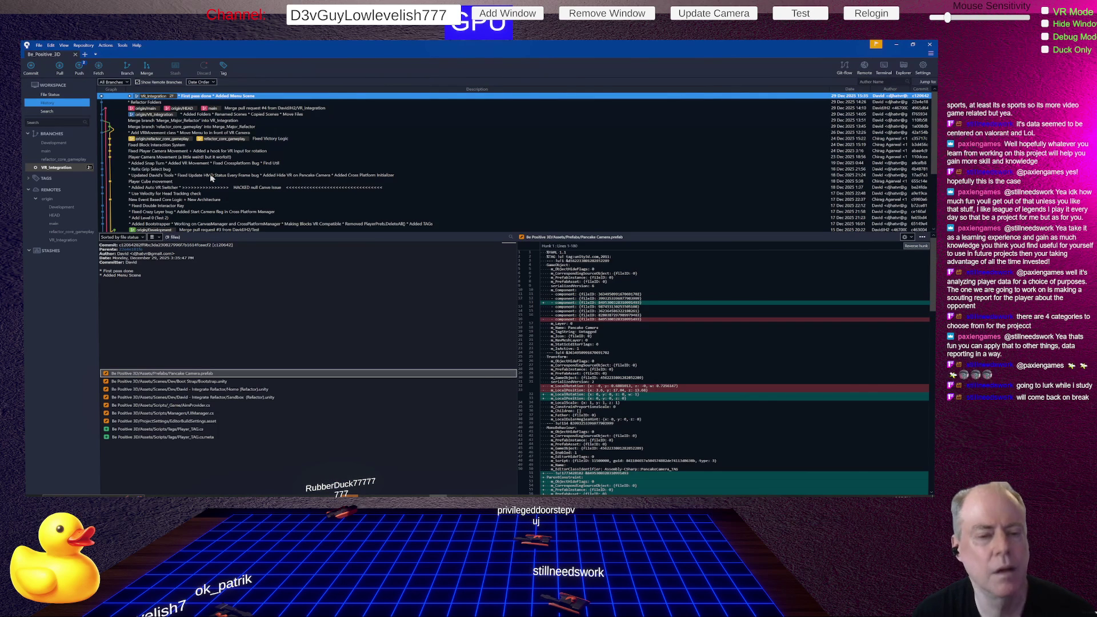
right_click(58, 168)
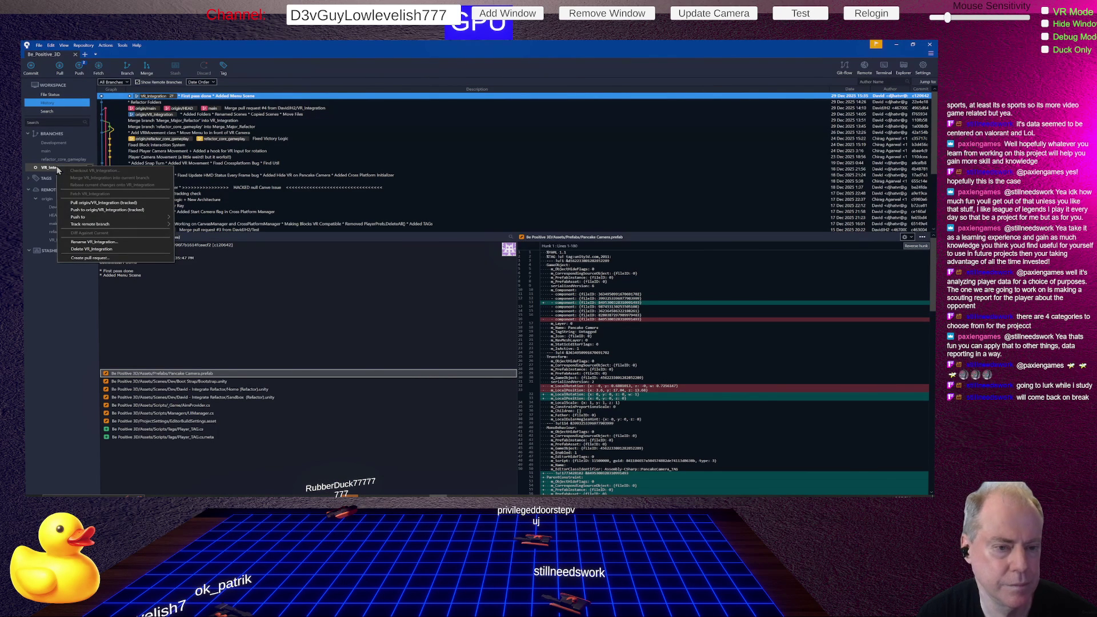
left_click(53, 170)
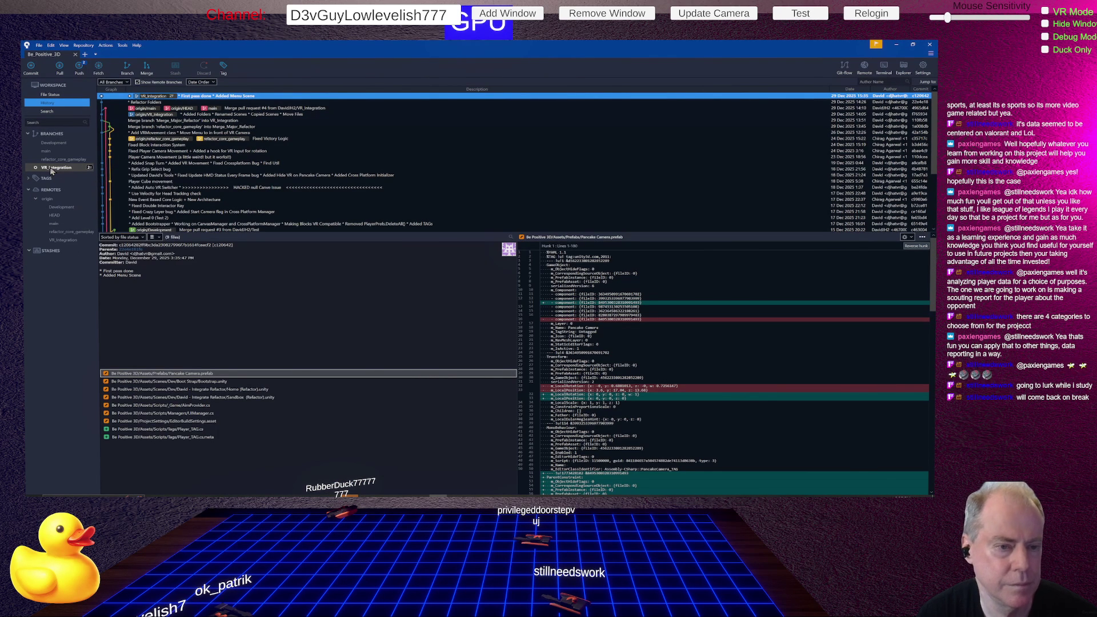
left_click(80, 68)
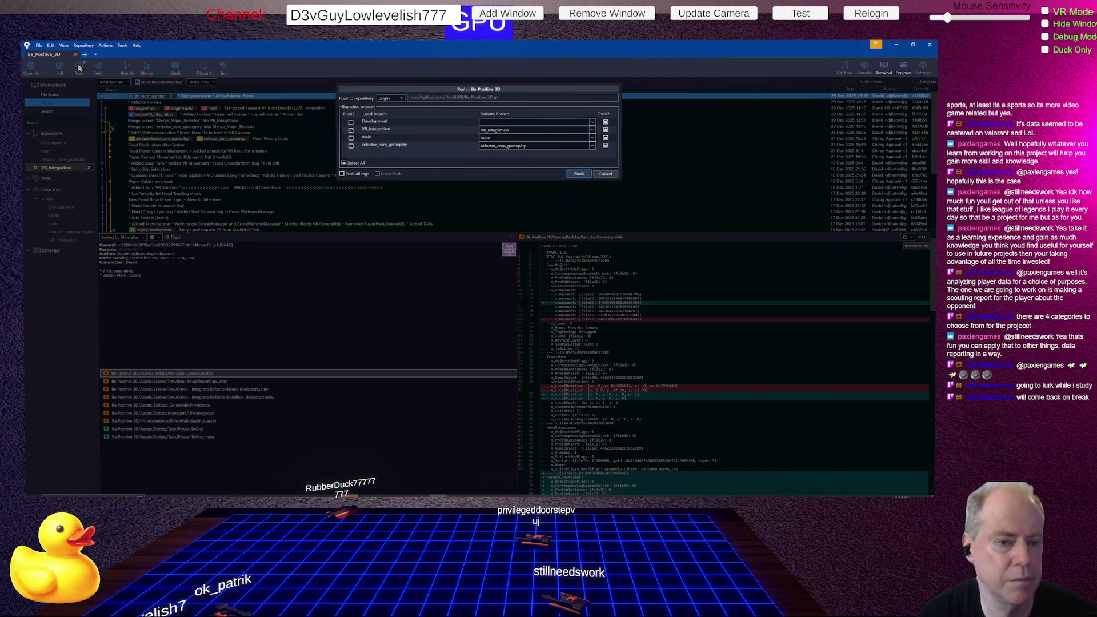
left_click(579, 174)
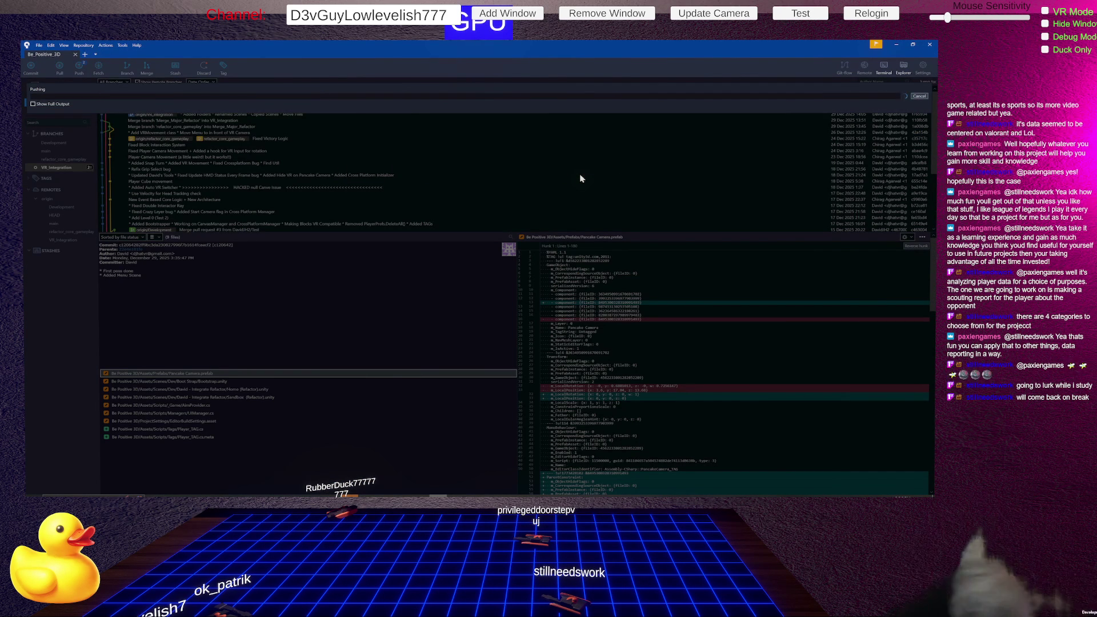